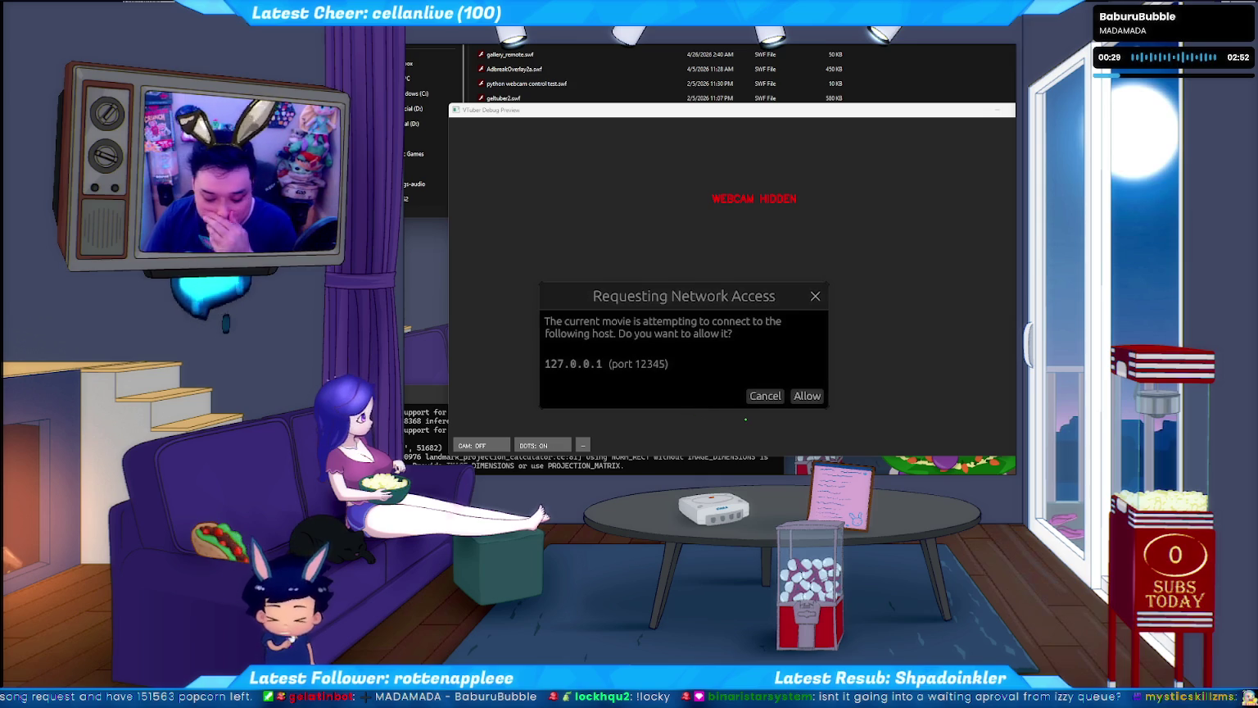
# - Keep allowing the recurring 127.0.0.1 port 12345 tracking connection request while the avatar moves
pyautogui.press('Tab')
pyautogui.press('Tab')
pyautogui.press('Return')
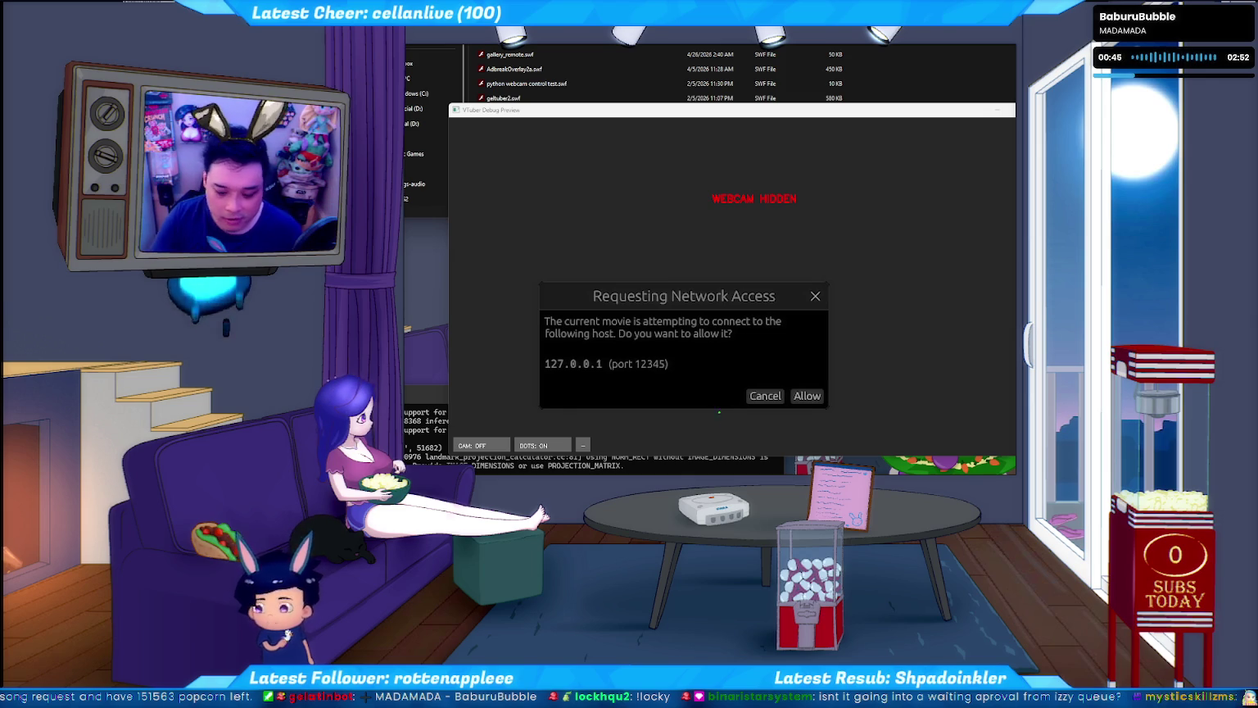
pyautogui.click(807, 396)
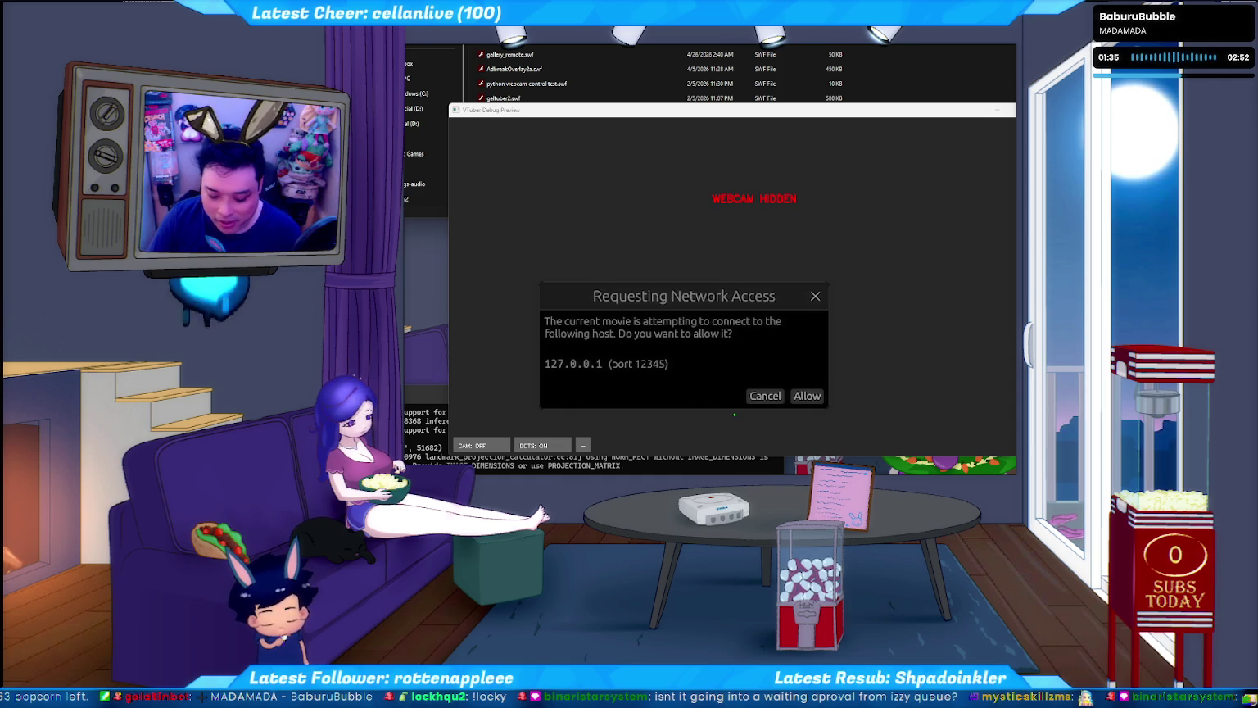
pyautogui.click(765, 396)
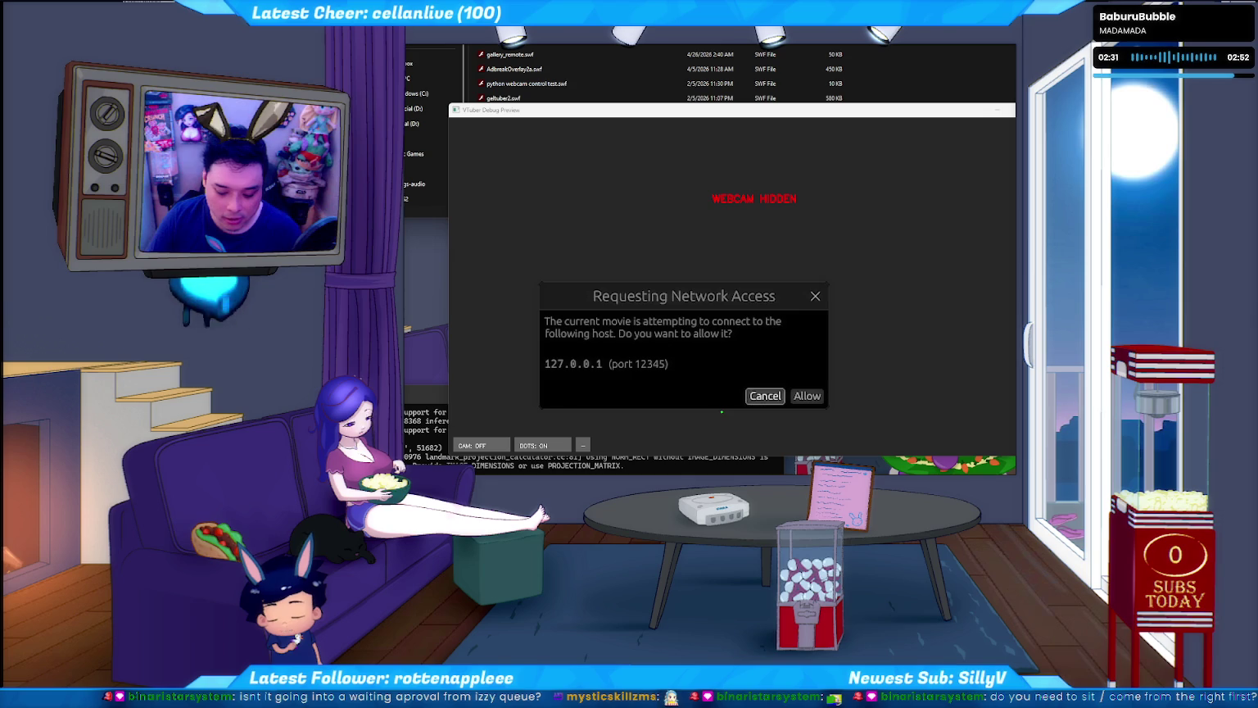
pyautogui.press('Return')
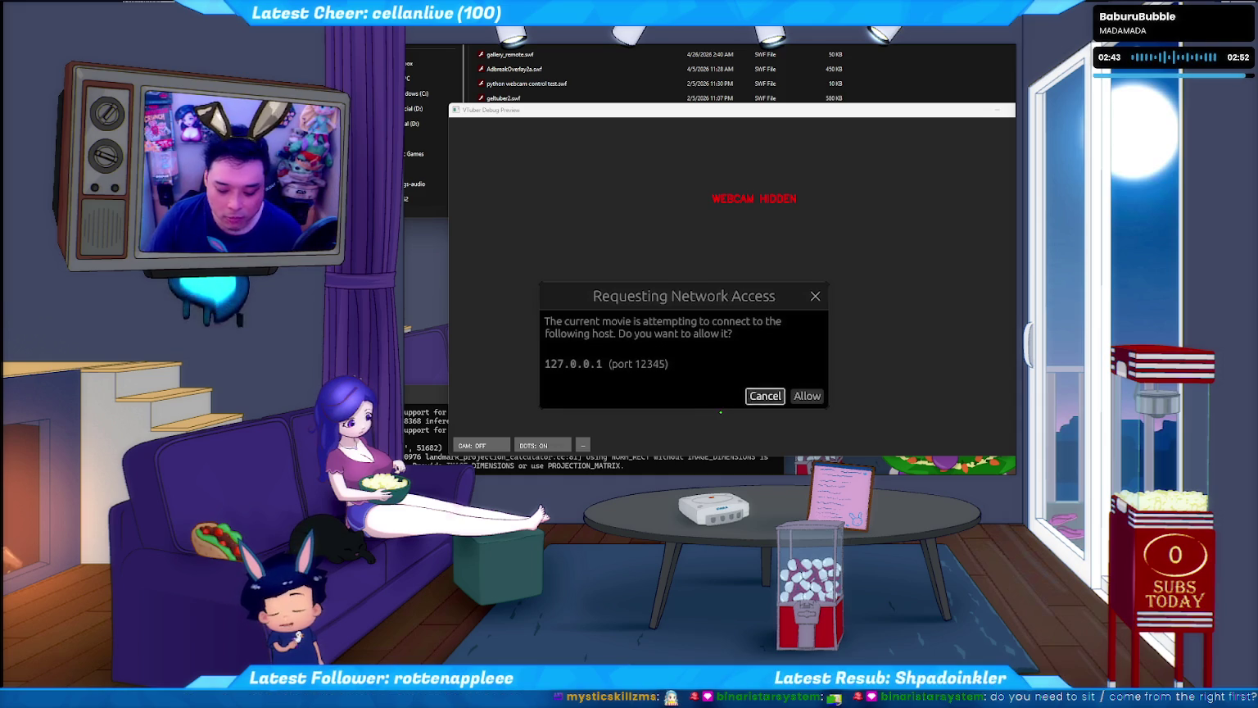
pyautogui.press('Return')
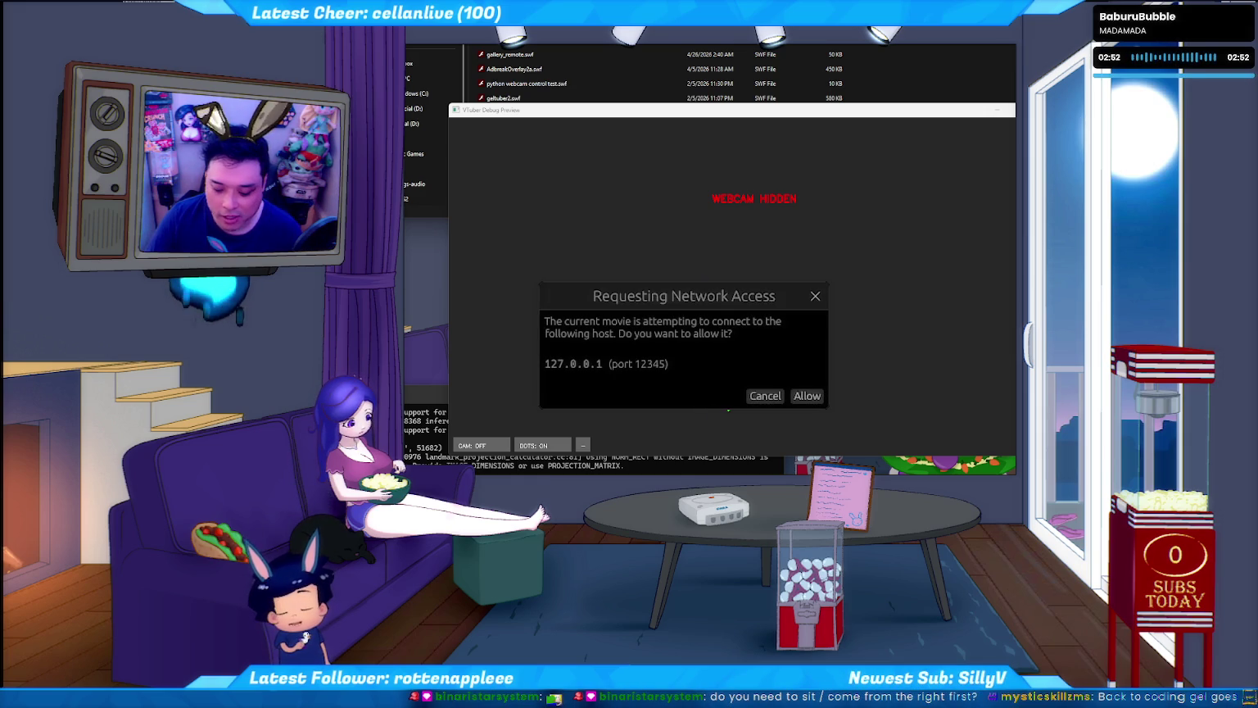
pyautogui.click(765, 395)
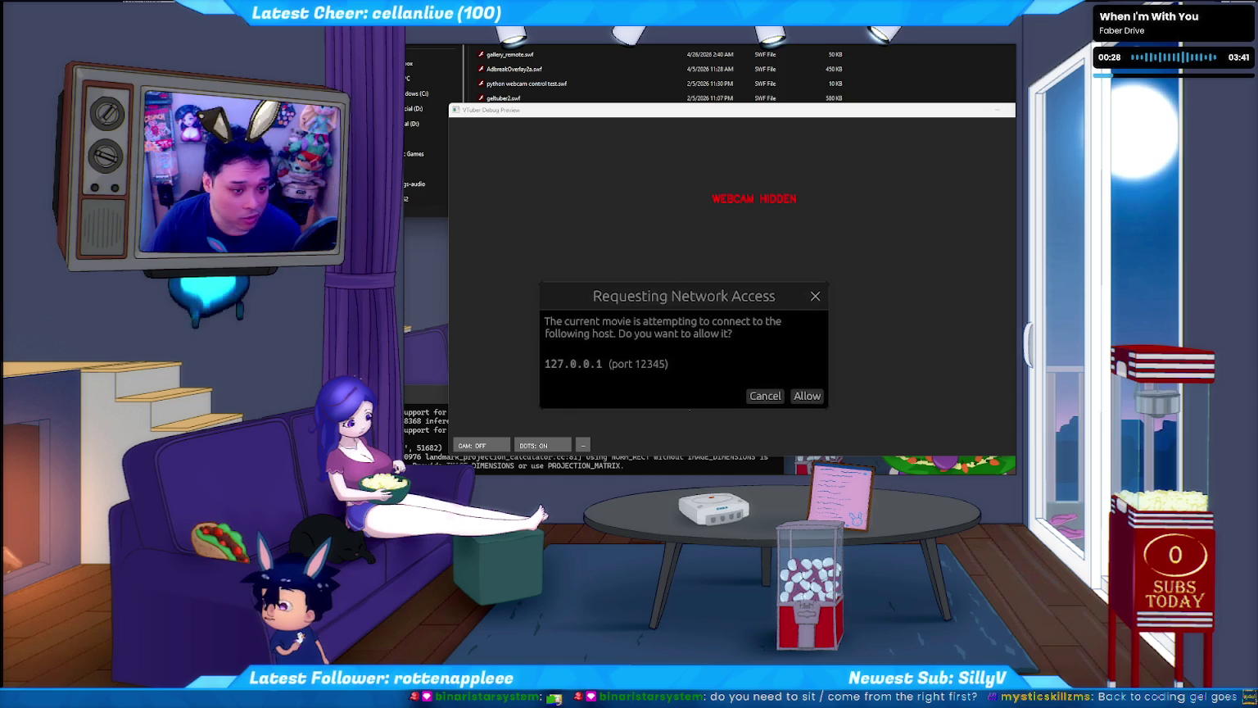
pyautogui.click(807, 396)
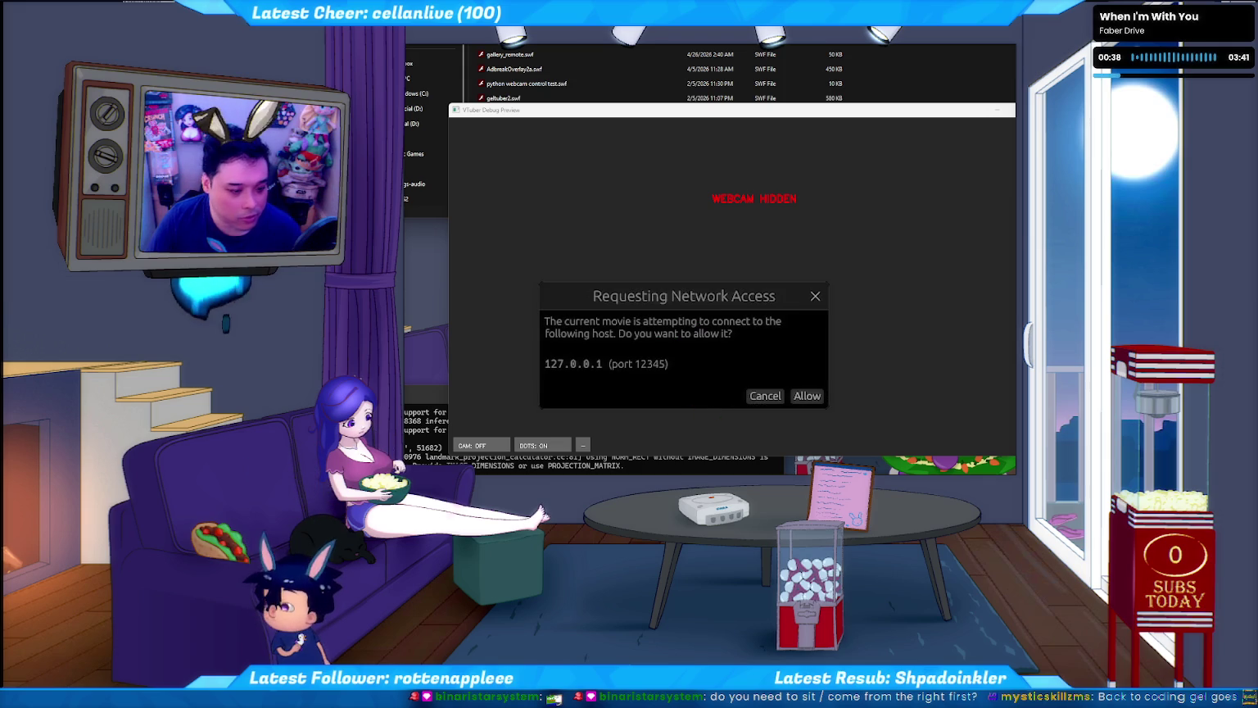
pyautogui.press('Return')
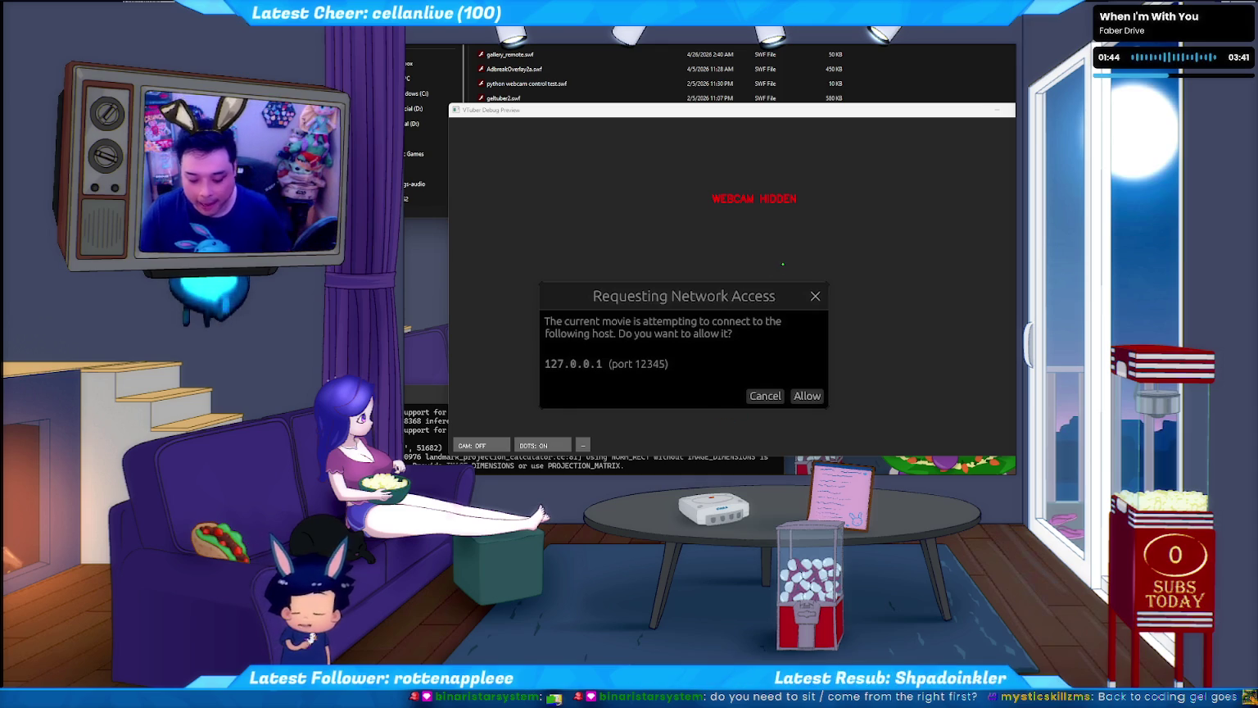
pyautogui.press('Return')
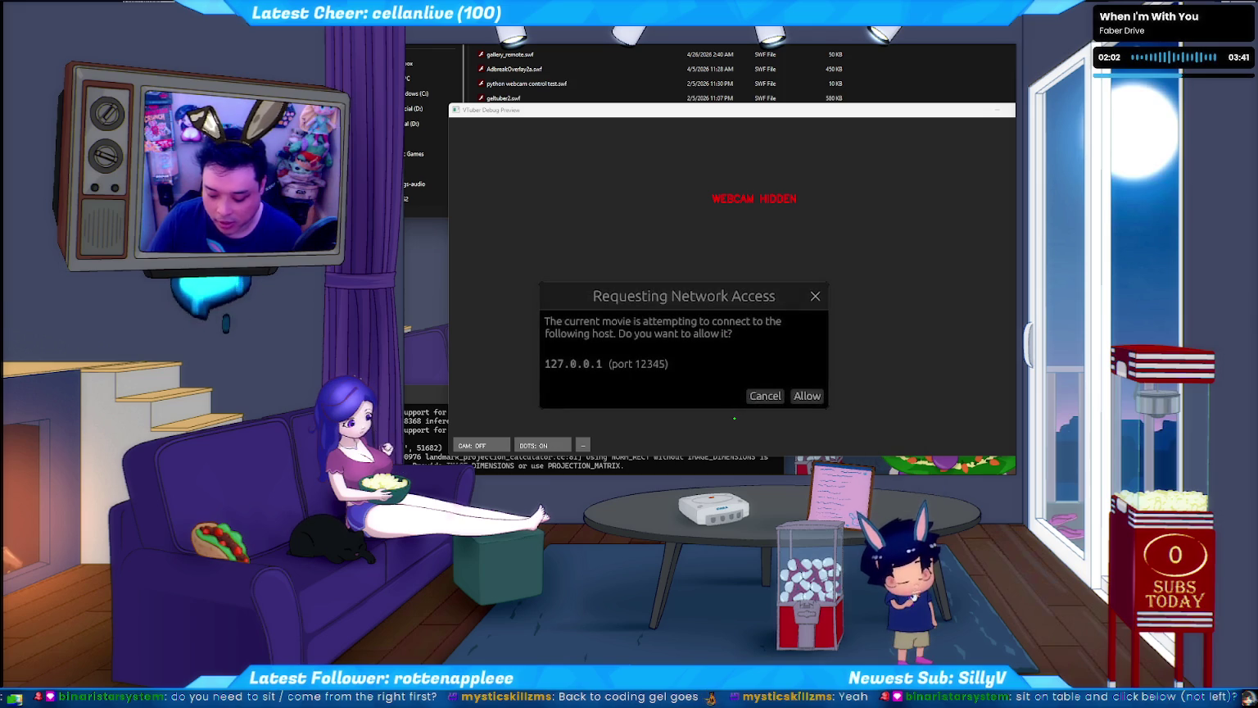
pyautogui.click(765, 395)
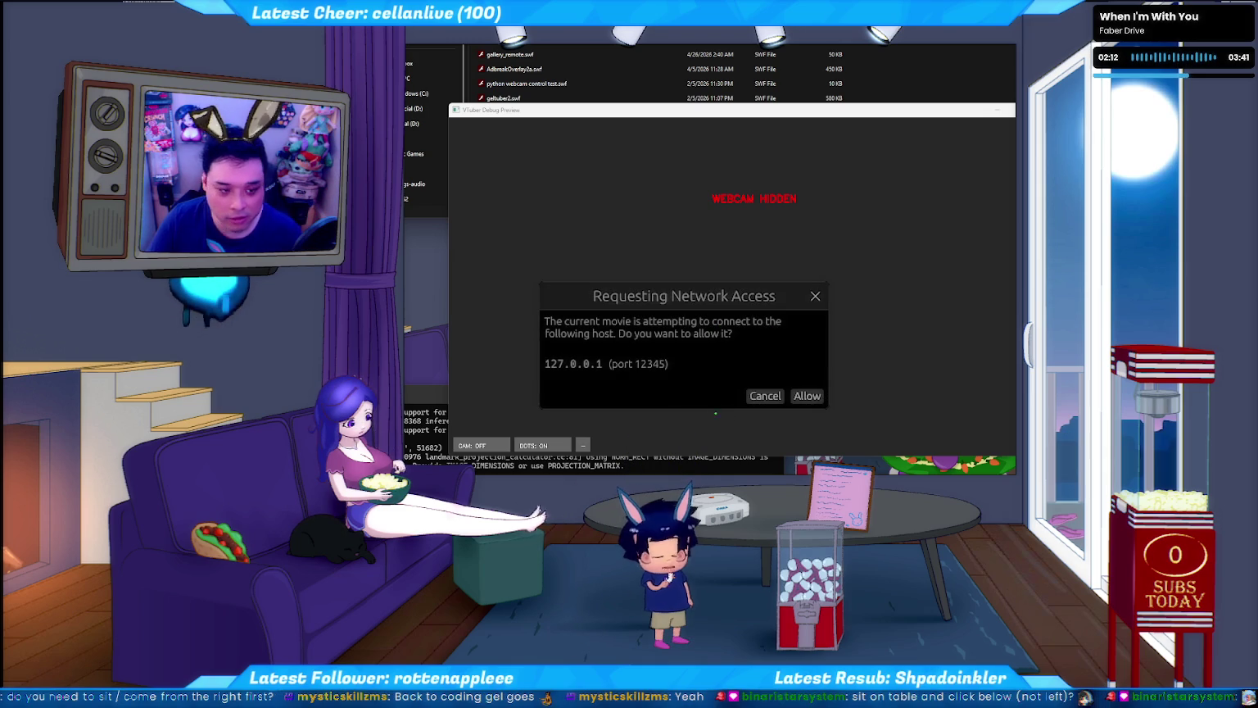
# - Allow the tracking connection and drag the bunny avatar from the coffee table onto the rug
pyautogui.press('Return')
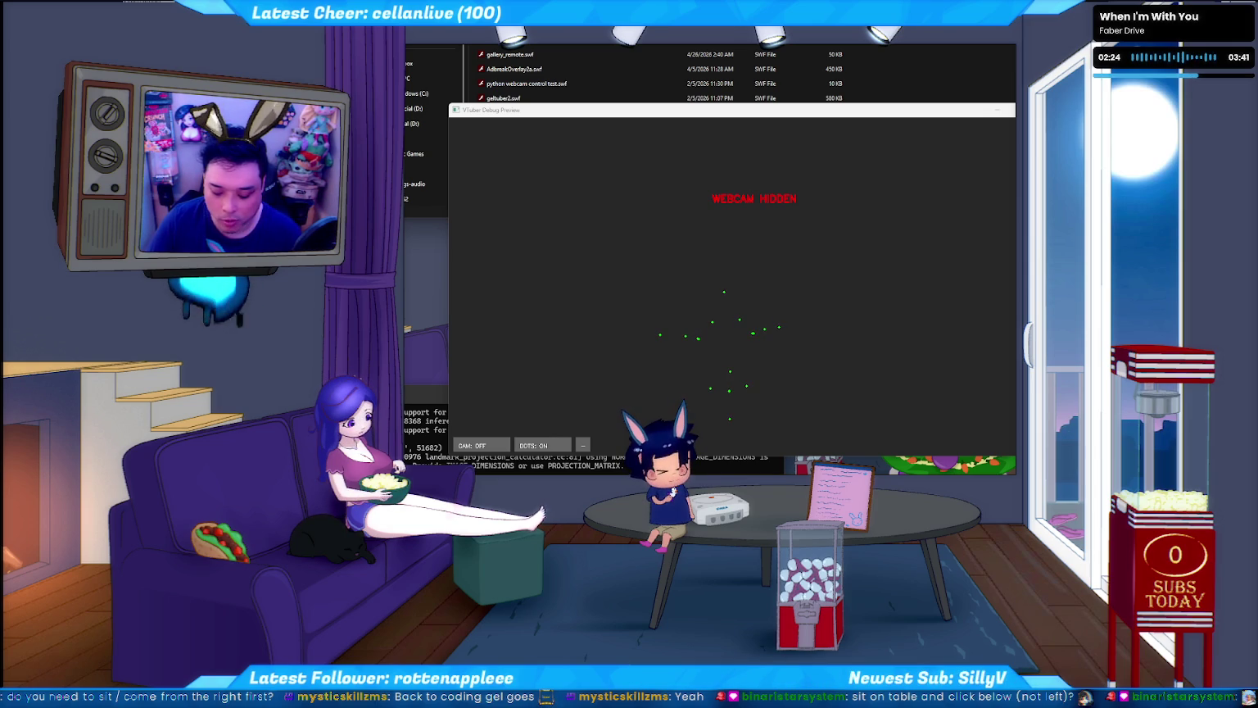
pyautogui.moveTo(673, 491); pyautogui.dragTo(671, 635)
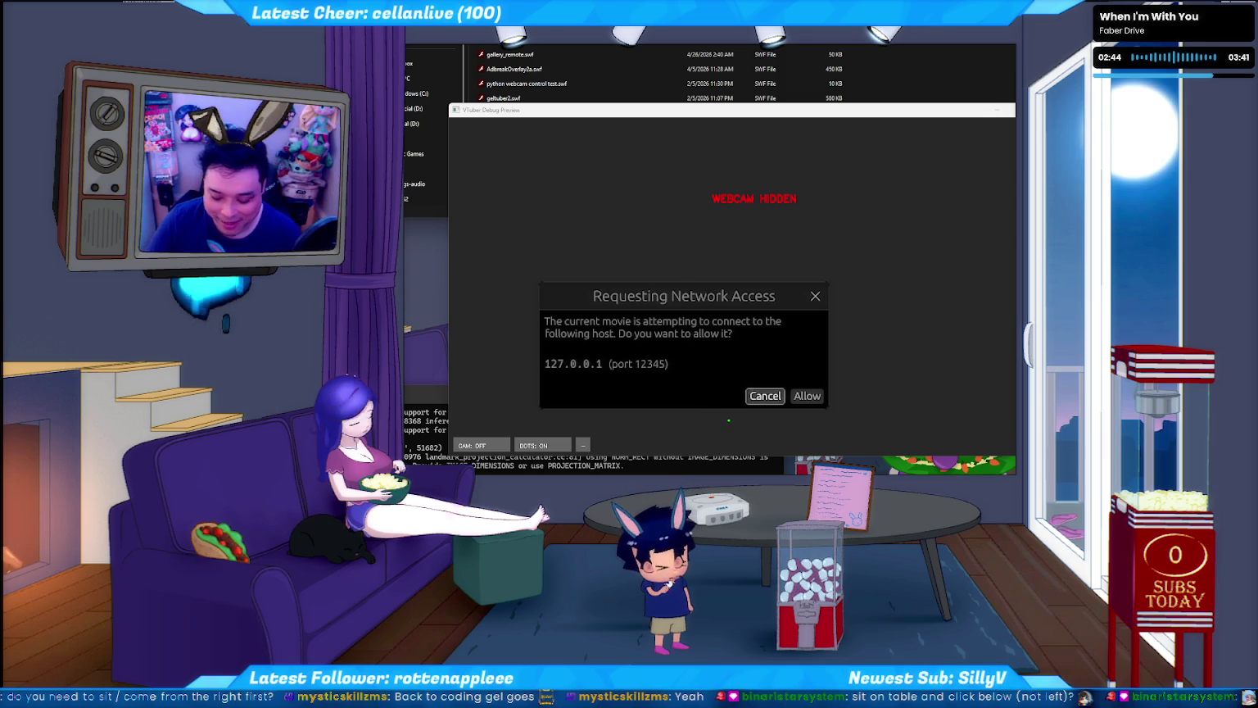
# - Answer the 127.0.0.1 access prompts, finally cancelling so the debug preview continues
pyautogui.press('Return')
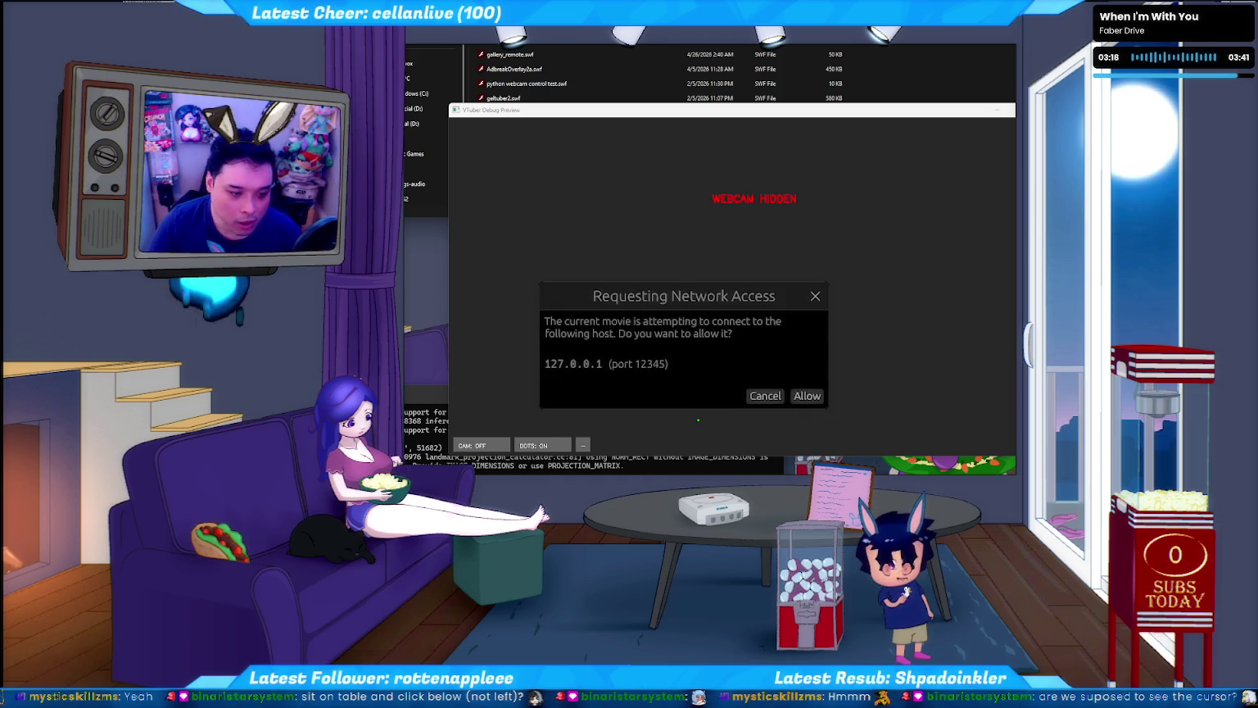
pyautogui.click(807, 396)
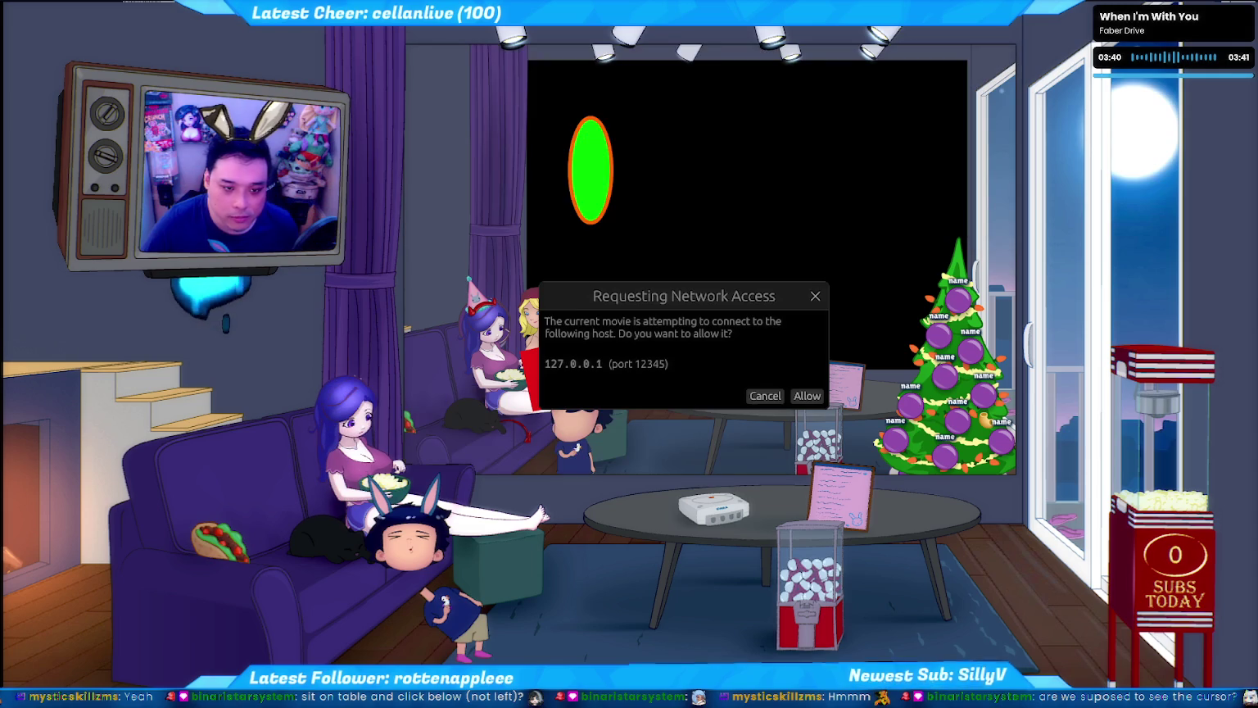
pyautogui.click(765, 395)
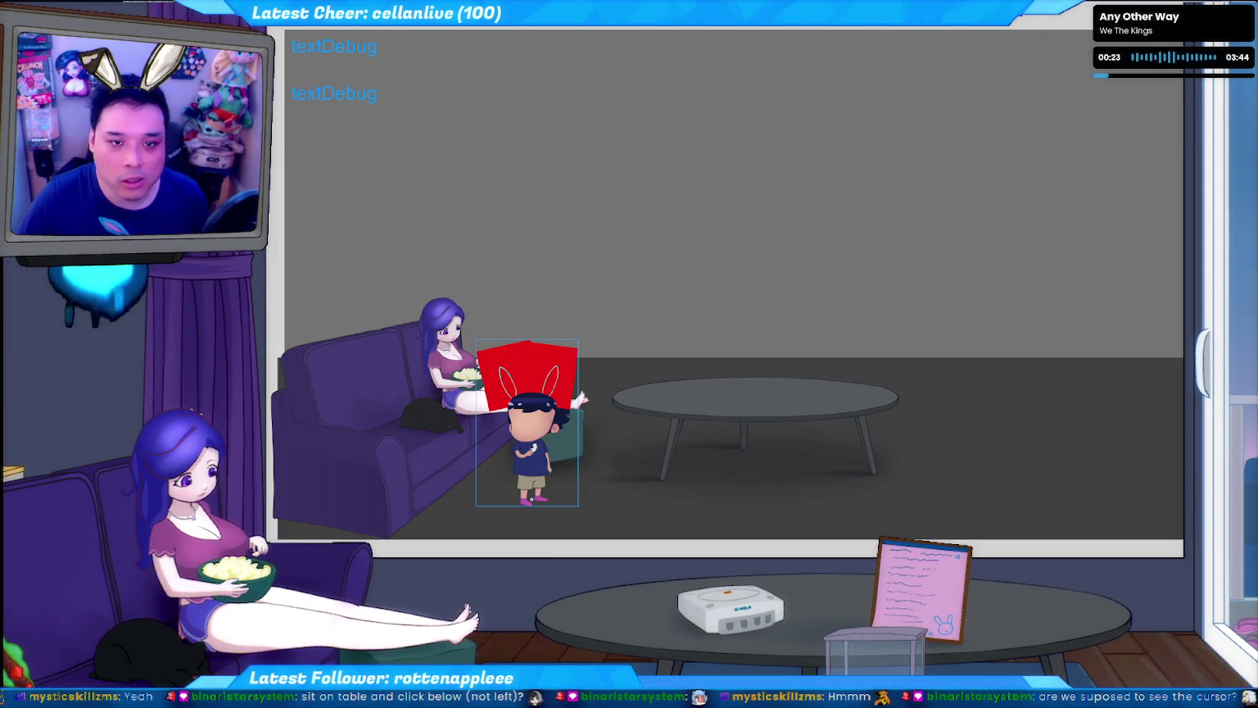
# - Close the debug preview and switch to the console running the tracking script
pyautogui.hotkey('alt', 'f')
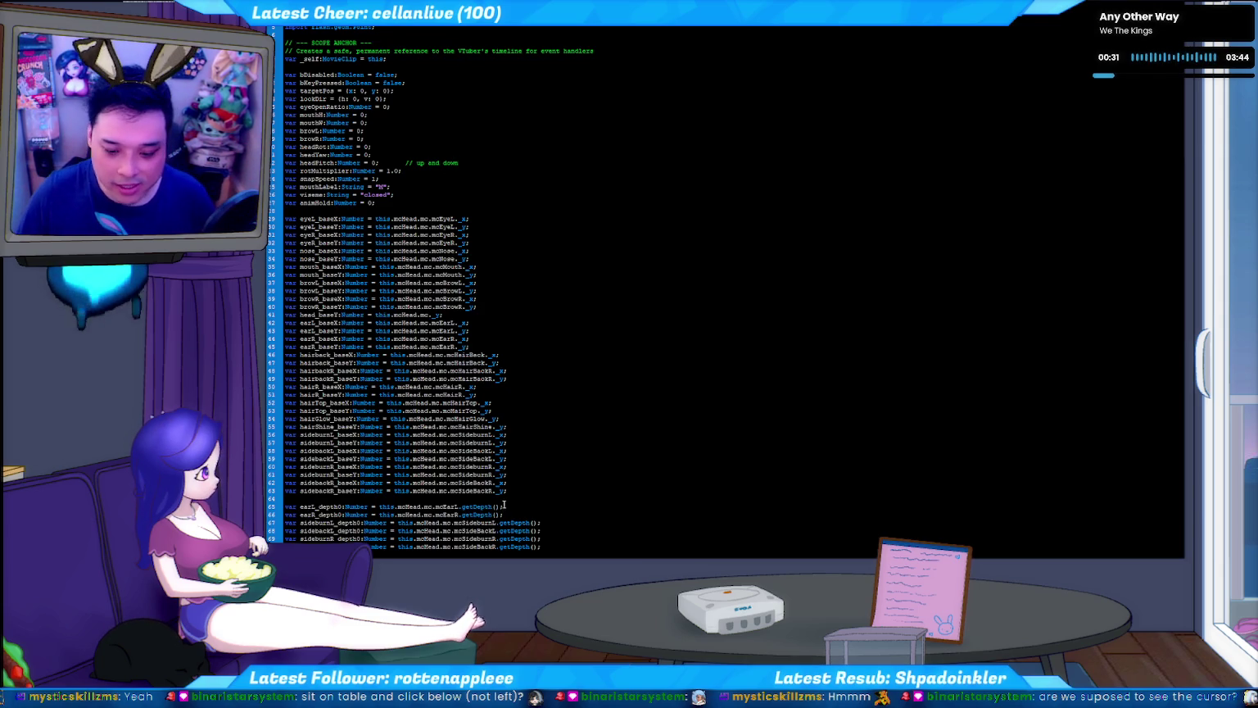
pyautogui.hotkey('alt', 'Tab')
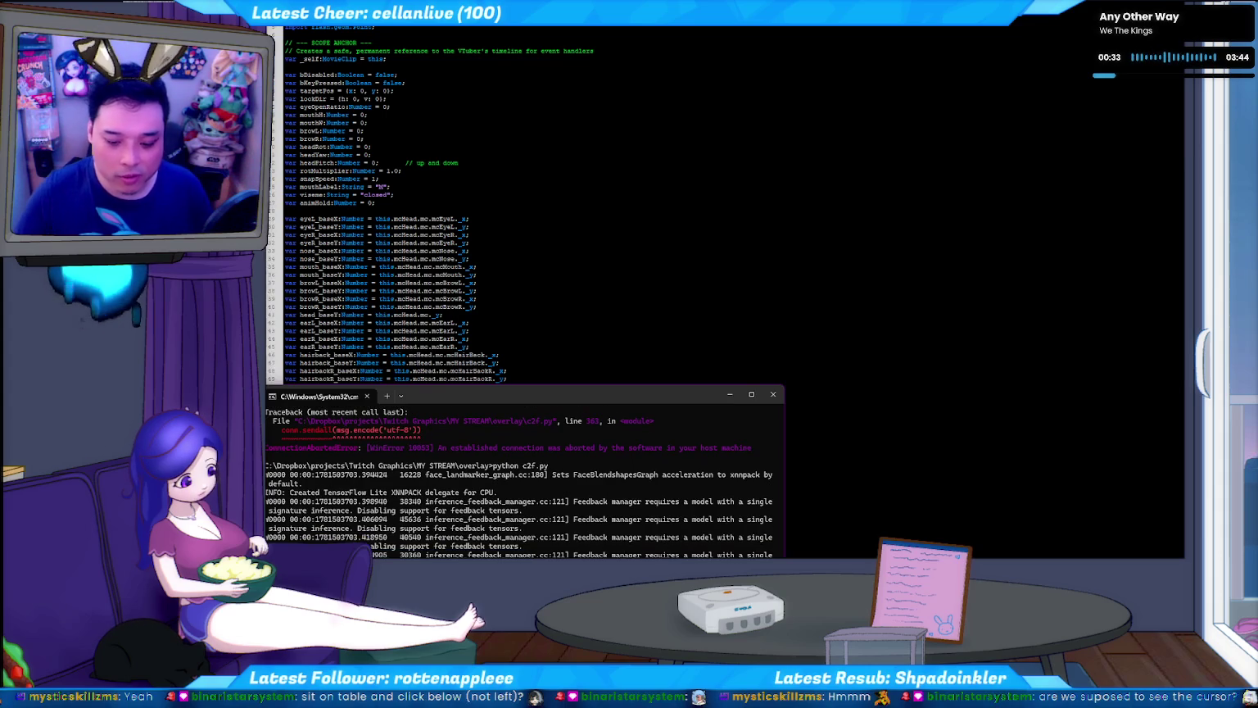
# - Rerun python c2f.py from the console history and relaunch the Flash test movie
pyautogui.press('Up')
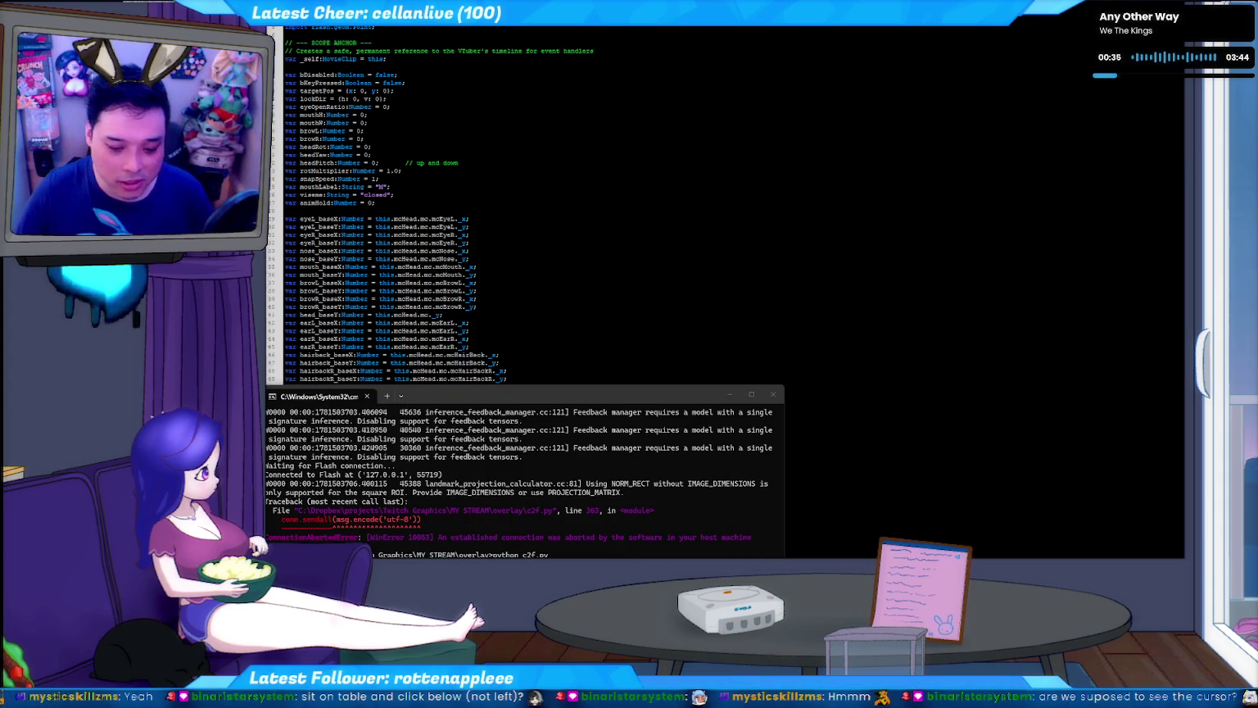
pyautogui.hotkey('alt', 'Tab')
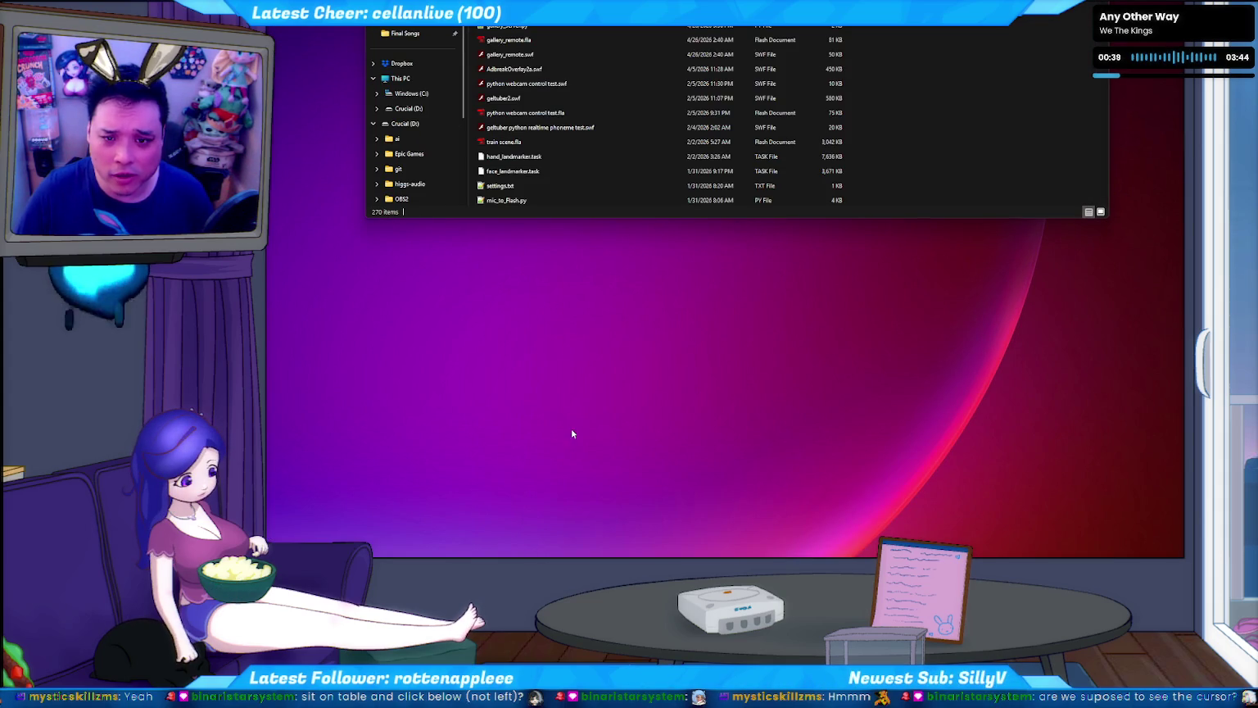
pyautogui.hotkey('alt', 'Tab')
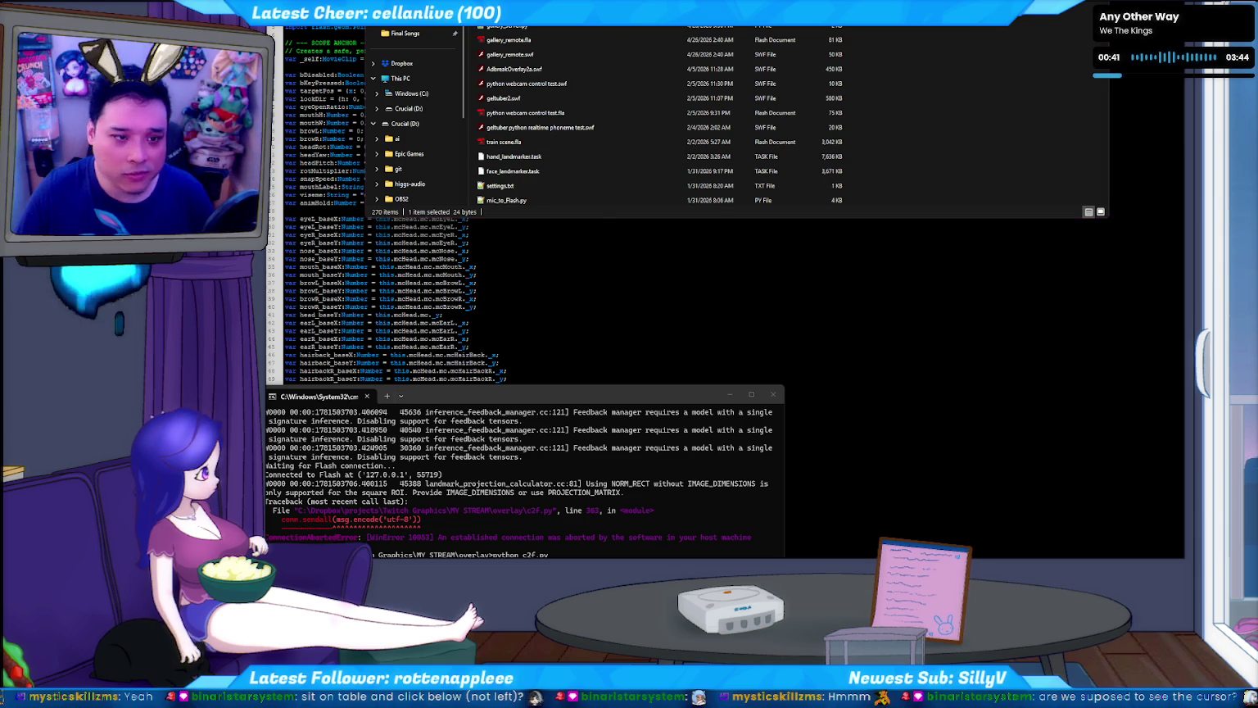
pyautogui.hotkey('ctrl', 'Return')
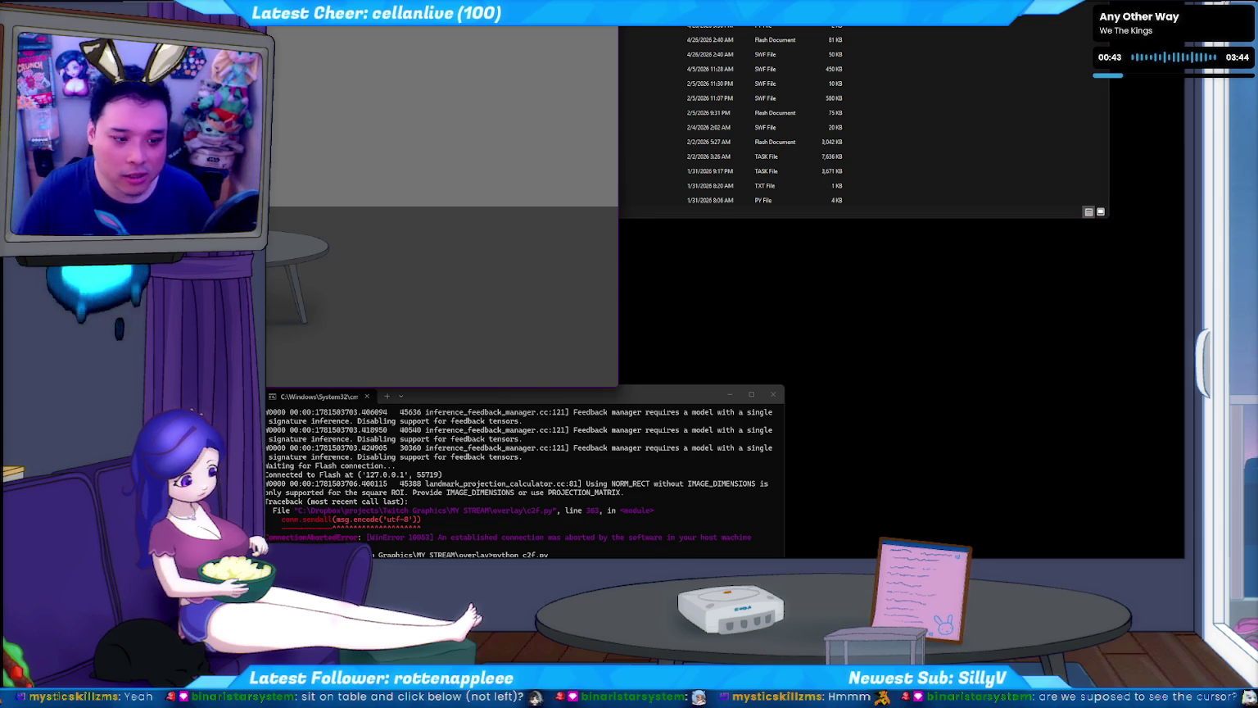
pyautogui.press('Return')
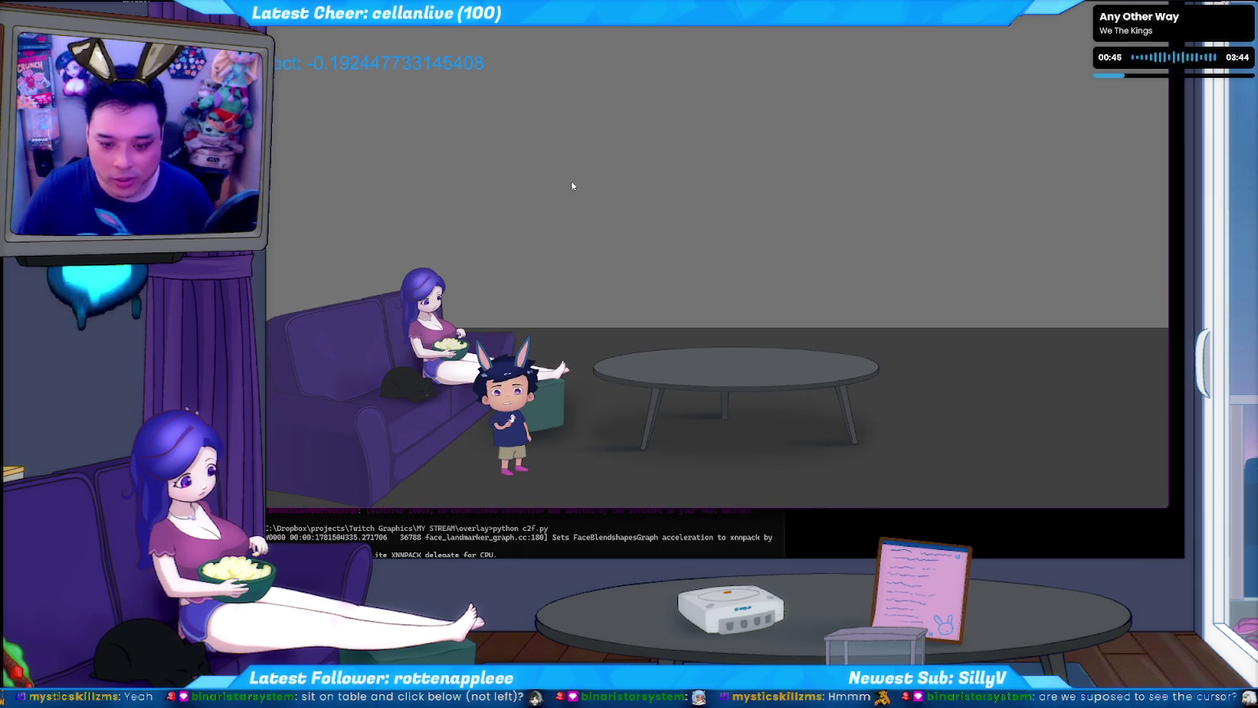
# - Make the character sit on the coffee table, then hop down onto the floor beside it
pyautogui.click(588, 459)
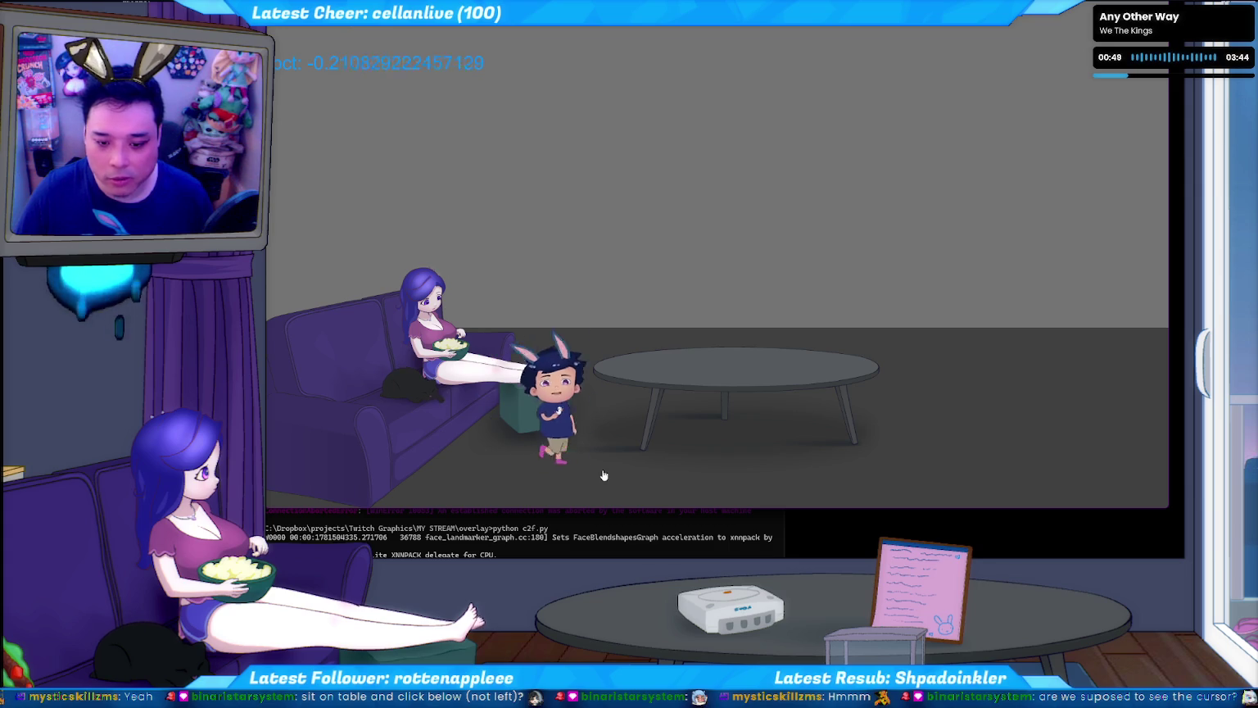
pyautogui.click(657, 479)
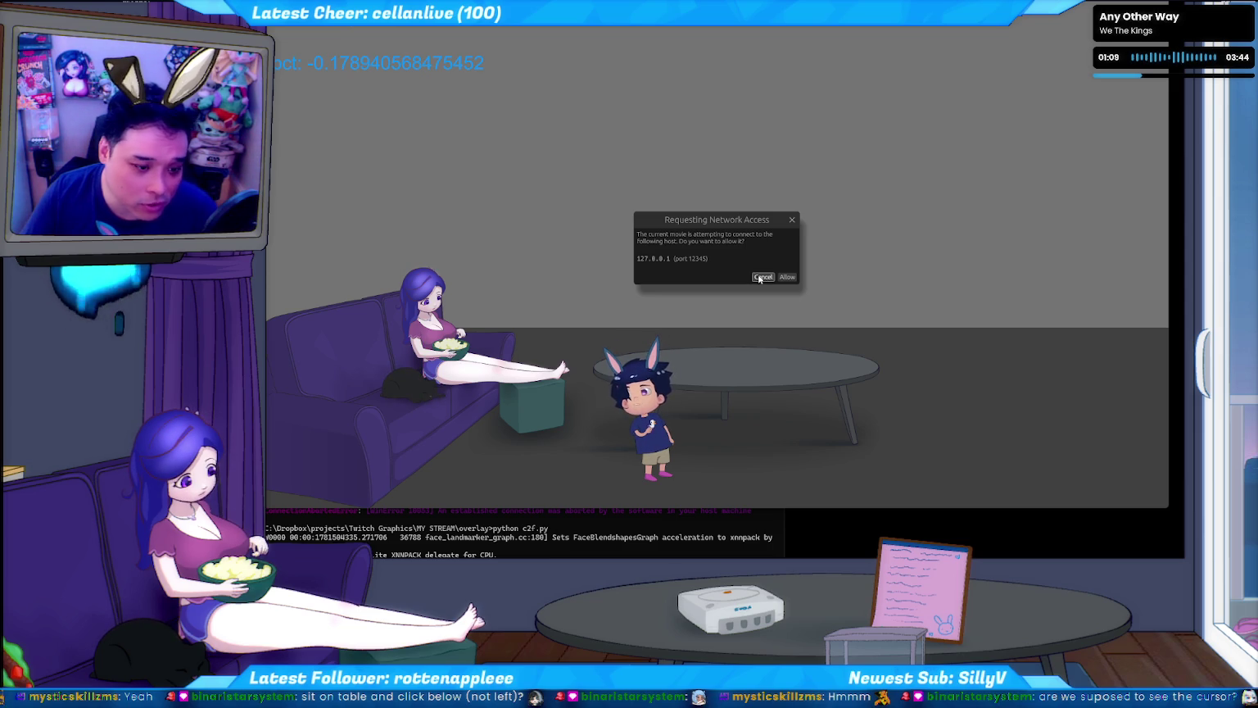
# - Decline network access, test sitting on the table's right edge and hopping down, then quit the preview
pyautogui.click(761, 278)
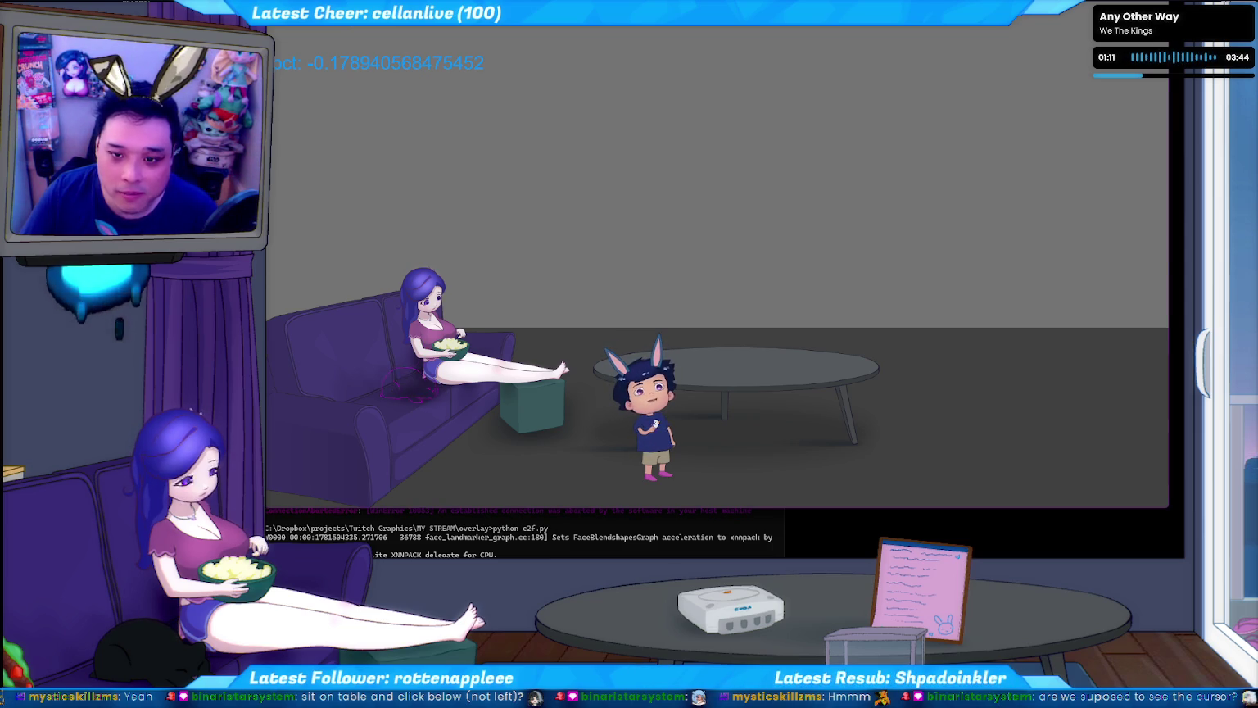
pyautogui.moveTo(597, 2); pyautogui.dragTo(608, 28)
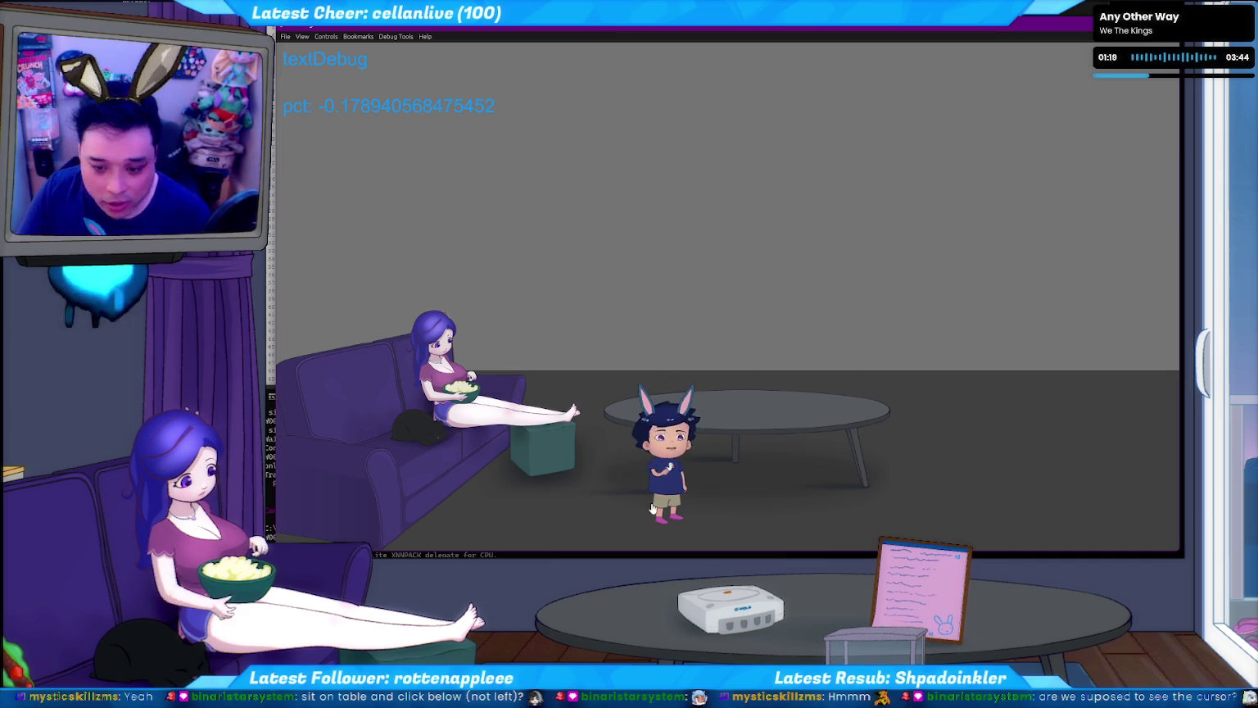
pyautogui.click(898, 497)
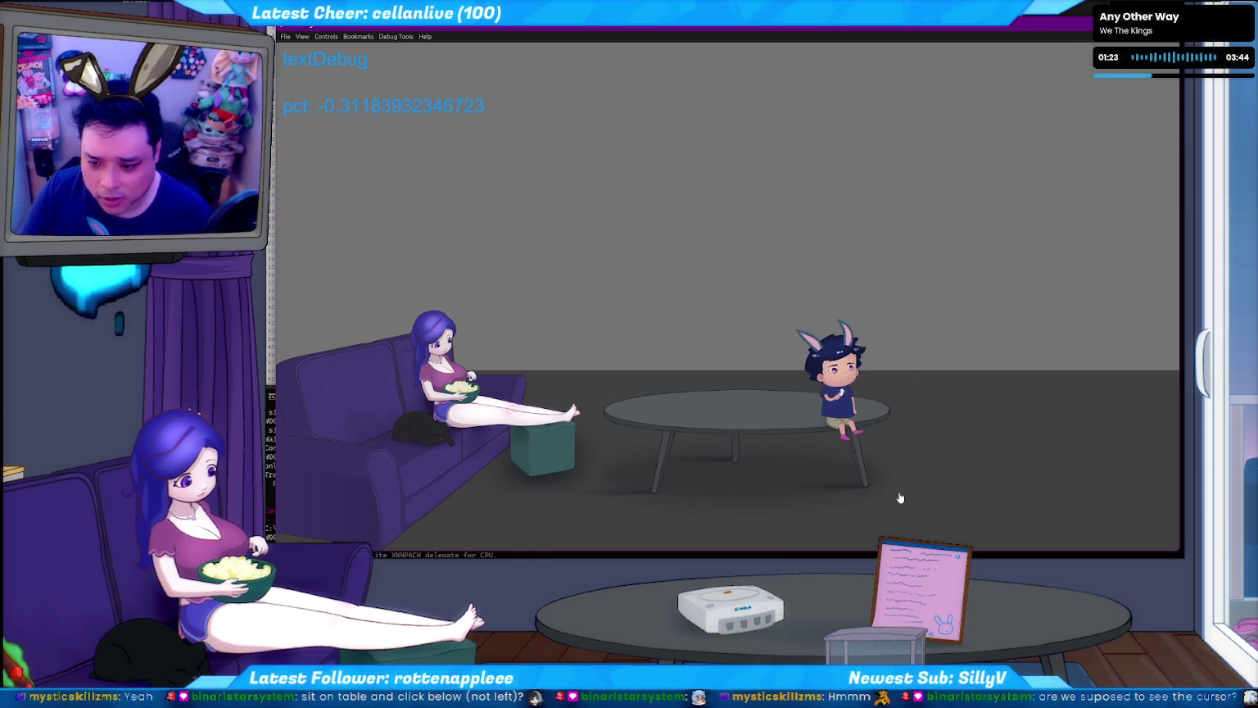
pyautogui.click(838, 508)
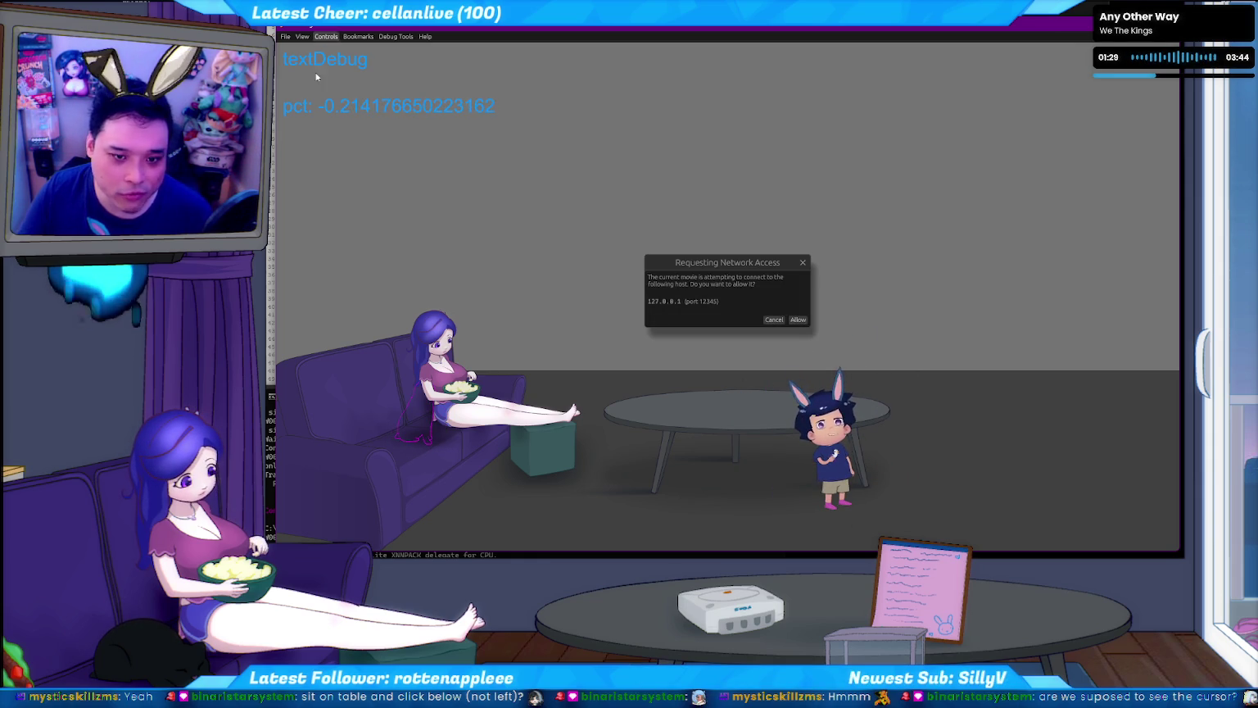
pyautogui.click(775, 320)
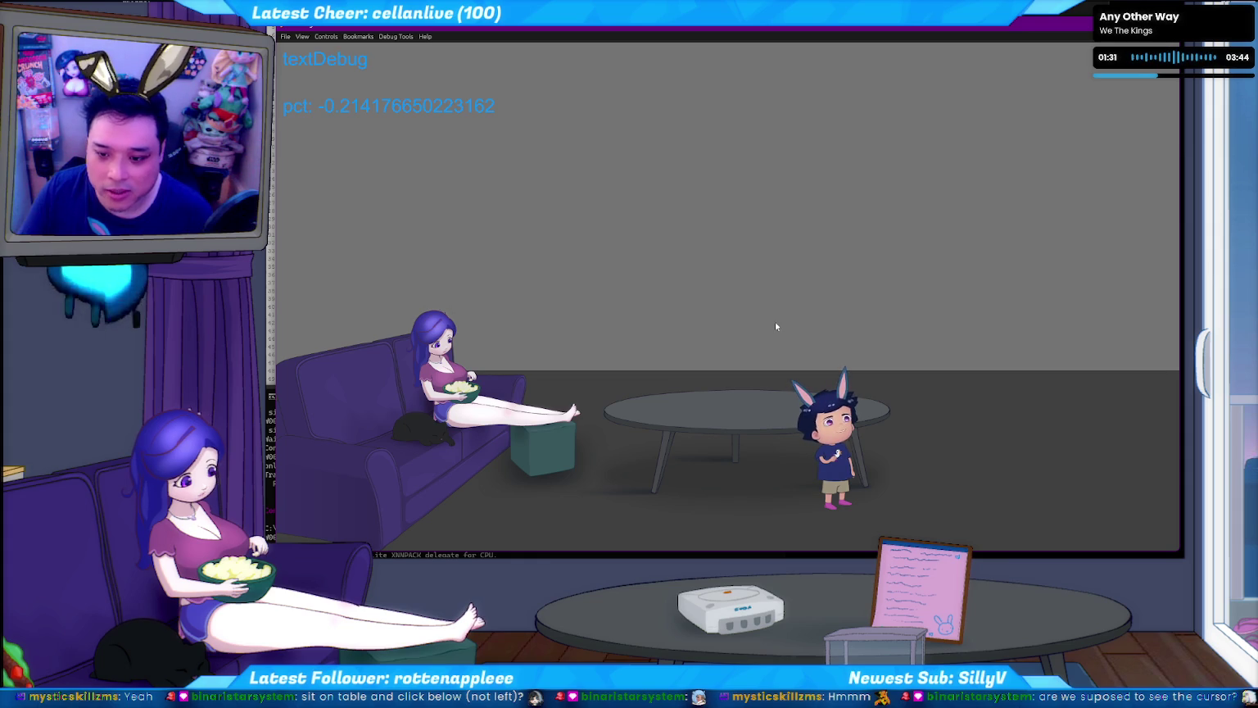
pyautogui.hotkey('ctrl', 'q')
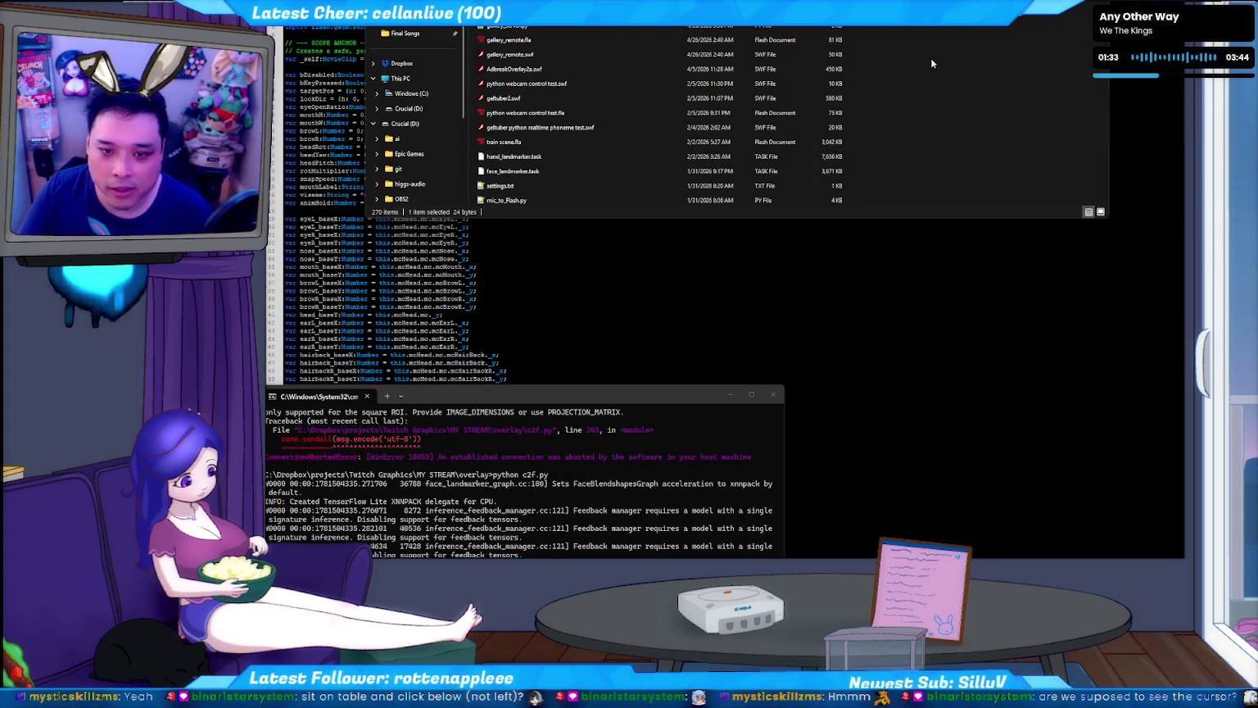
# - Run a fresh test movie from the code editor and click around the character on the floor
pyautogui.click(407, 269)
pyautogui.hotkey('ctrl', 'Return')
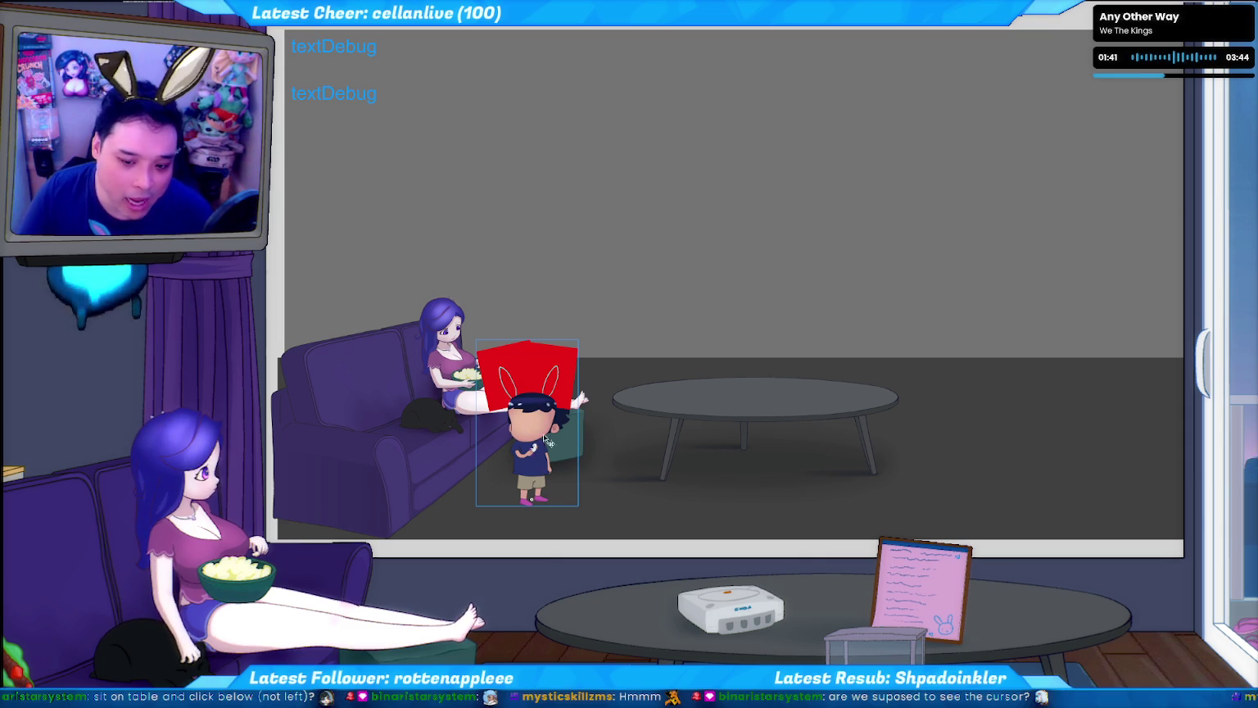
pyautogui.click(624, 533)
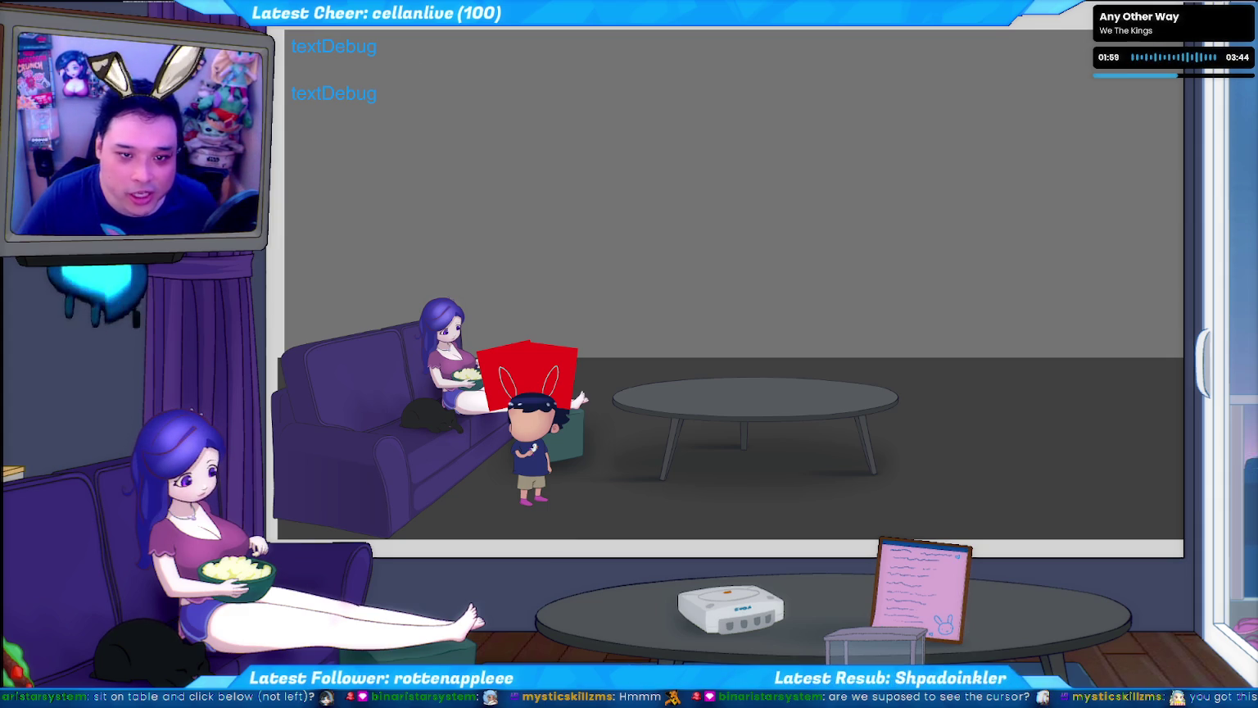
pyautogui.click(662, 490)
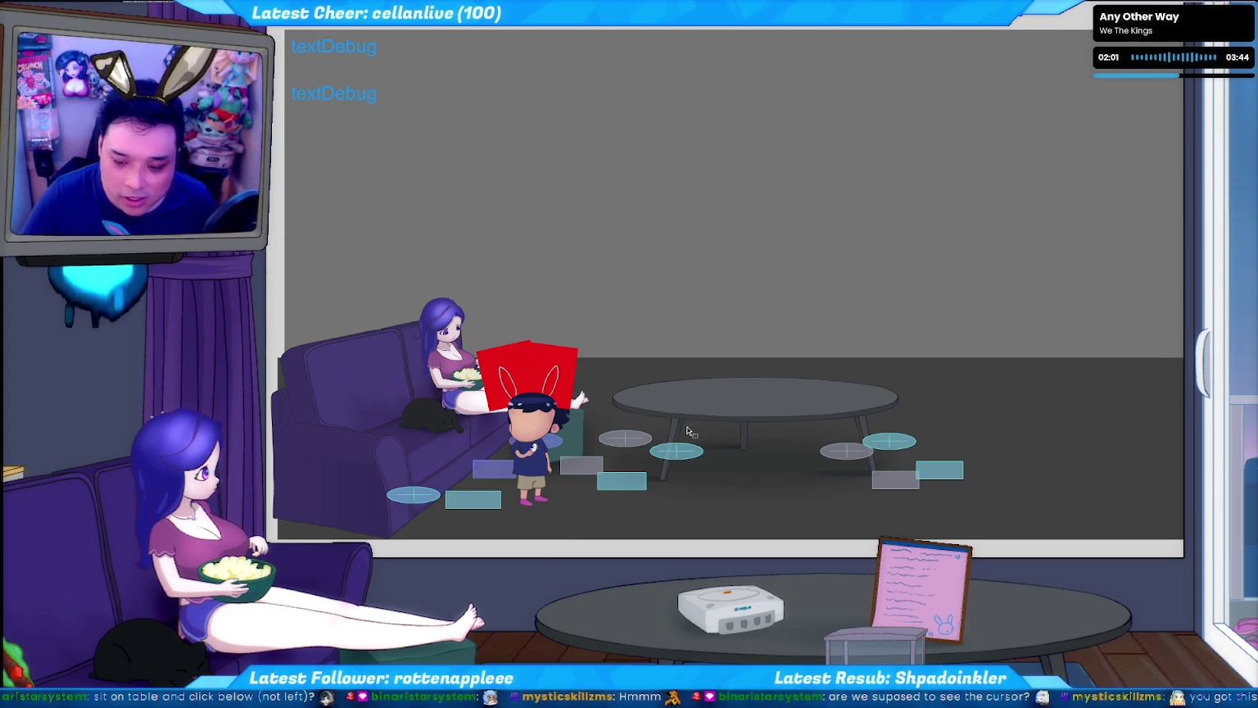
# - Select and deselect the floor collider markers, then return to the ActionScript code
pyautogui.click(627, 487)
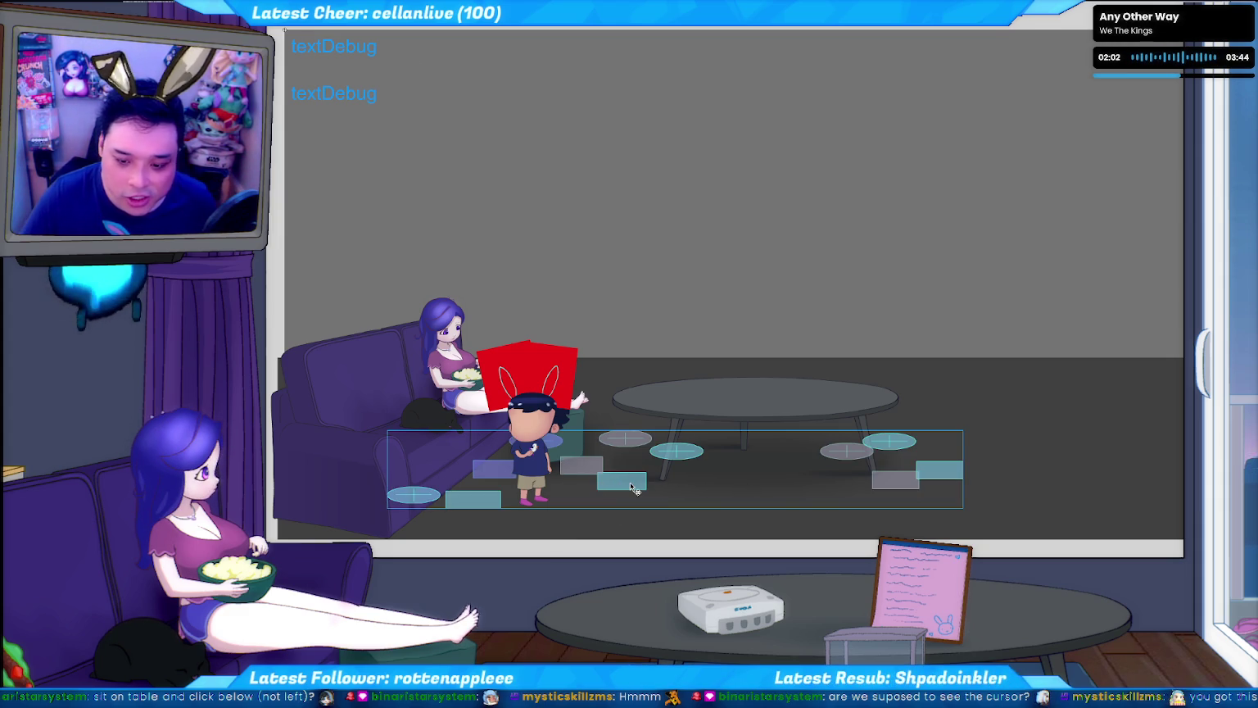
pyautogui.click(692, 464)
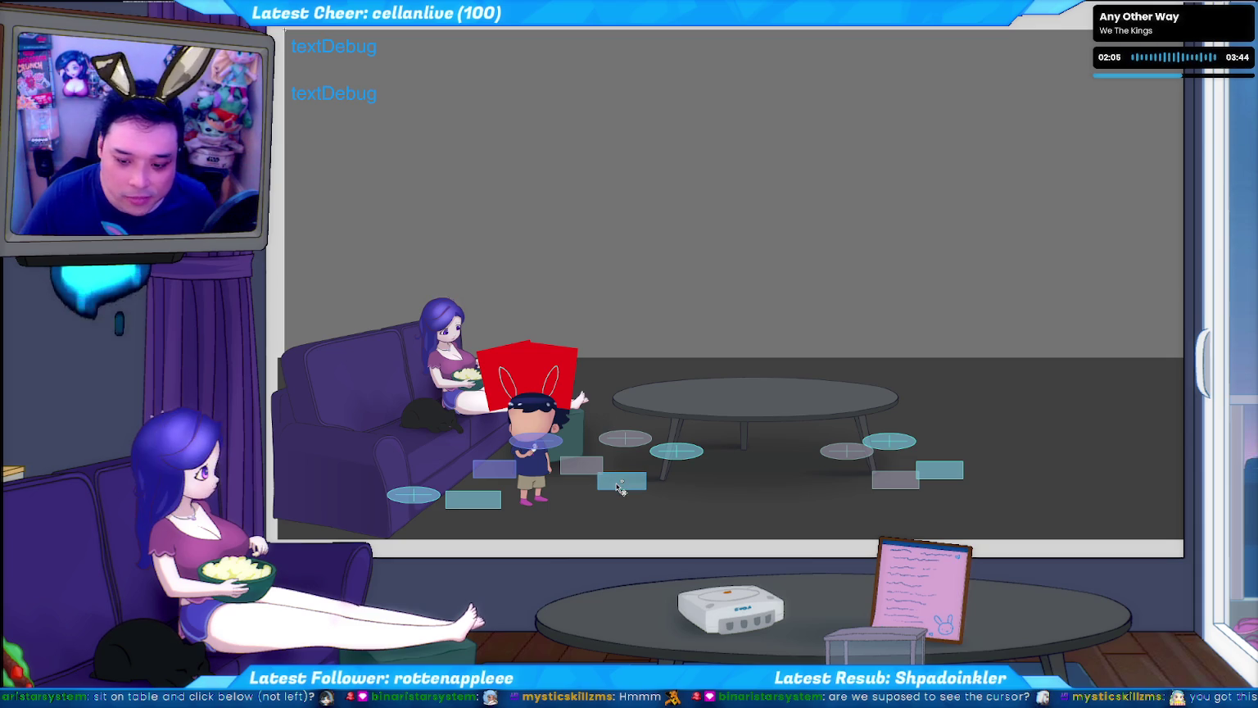
pyautogui.click(490, 496)
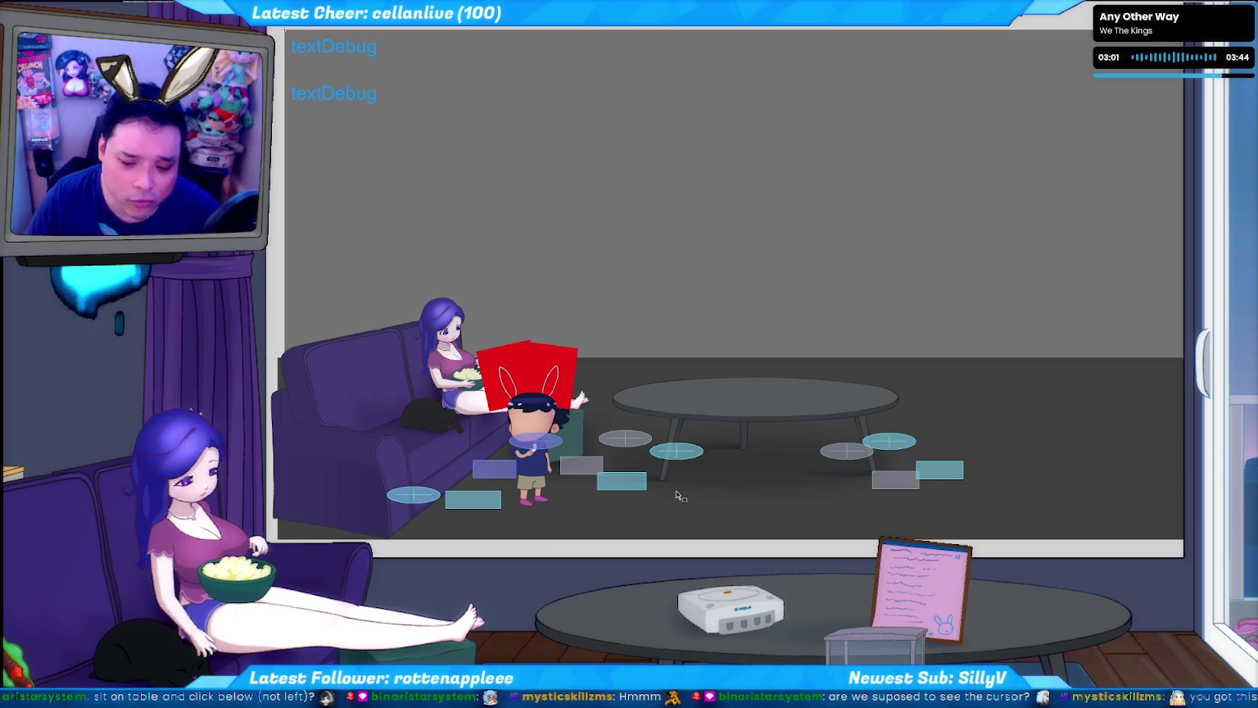
pyautogui.hotkey('alt', 'Tab')
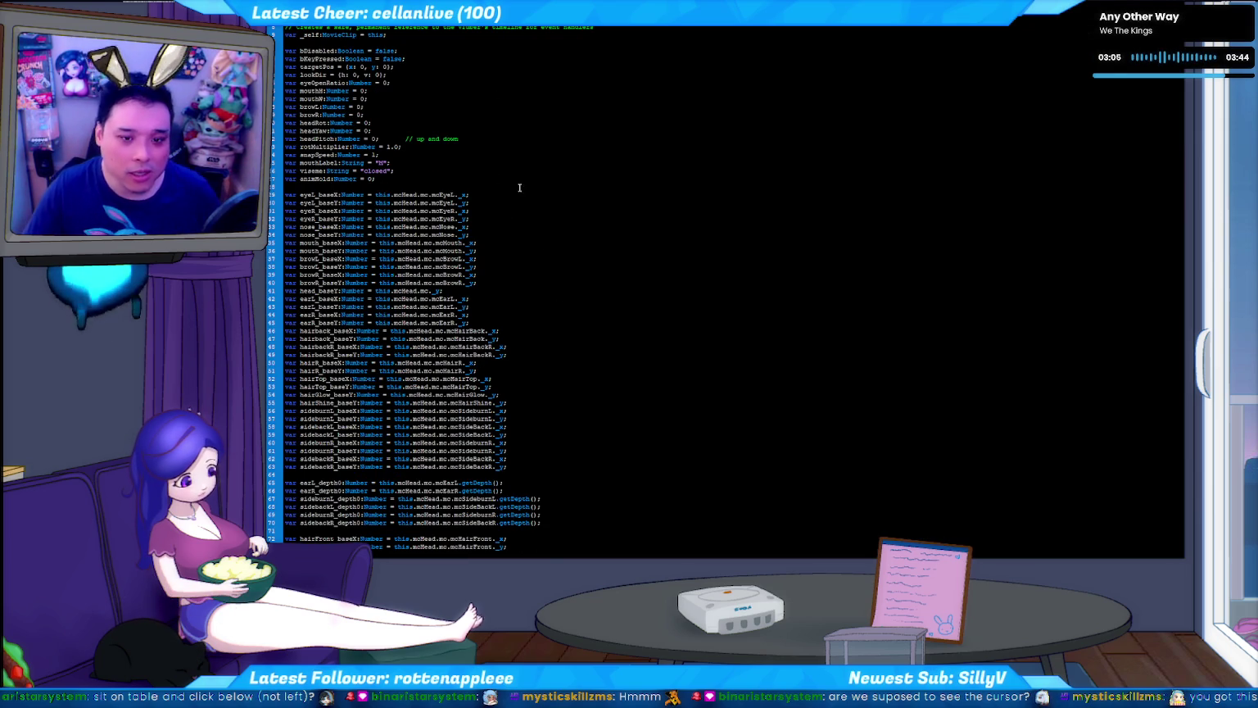
# - Scroll the Actions code to the socket.connect line and place the caret in the 127.0.0.1 address
pyautogui.scroll(1, 589, 155)
pyautogui.scroll(-5, 548, 129)
pyautogui.scroll(5, 548, 128)
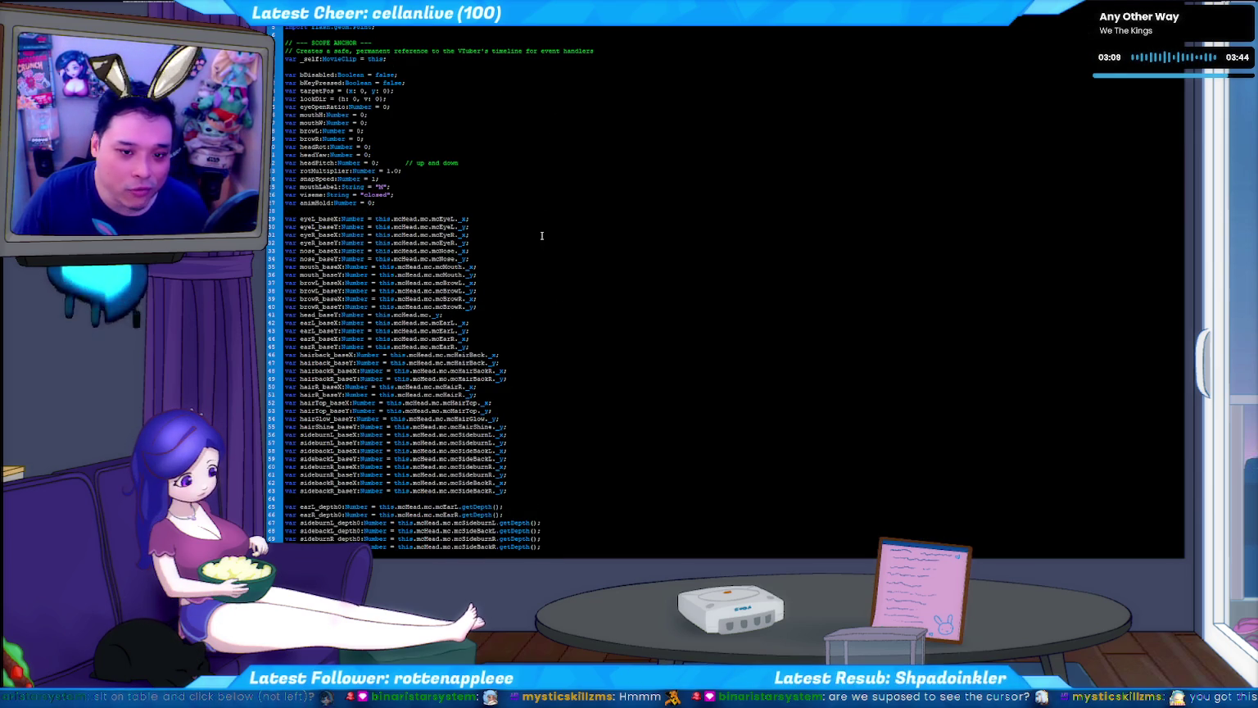
pyautogui.scroll(-10, 542, 236)
pyautogui.scroll(-10, 498, 269)
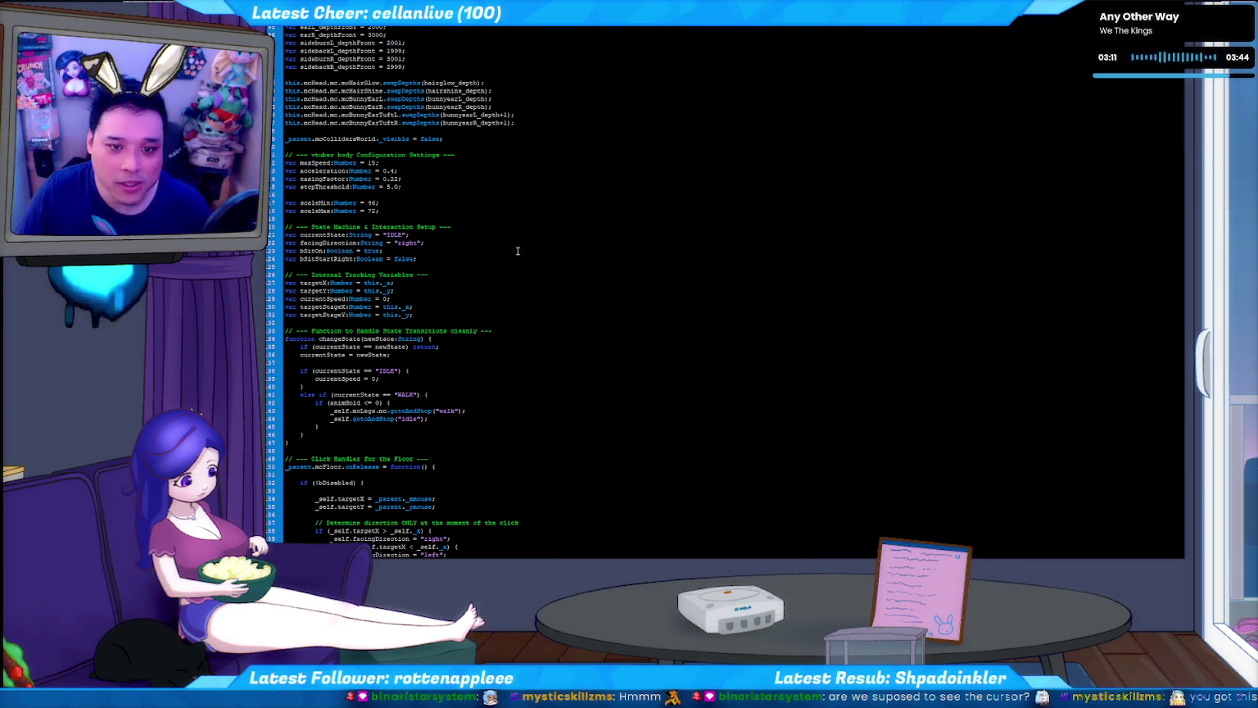
pyautogui.scroll(-10, 517, 250)
pyautogui.scroll(-10, 491, 236)
pyautogui.scroll(-10, 494, 231)
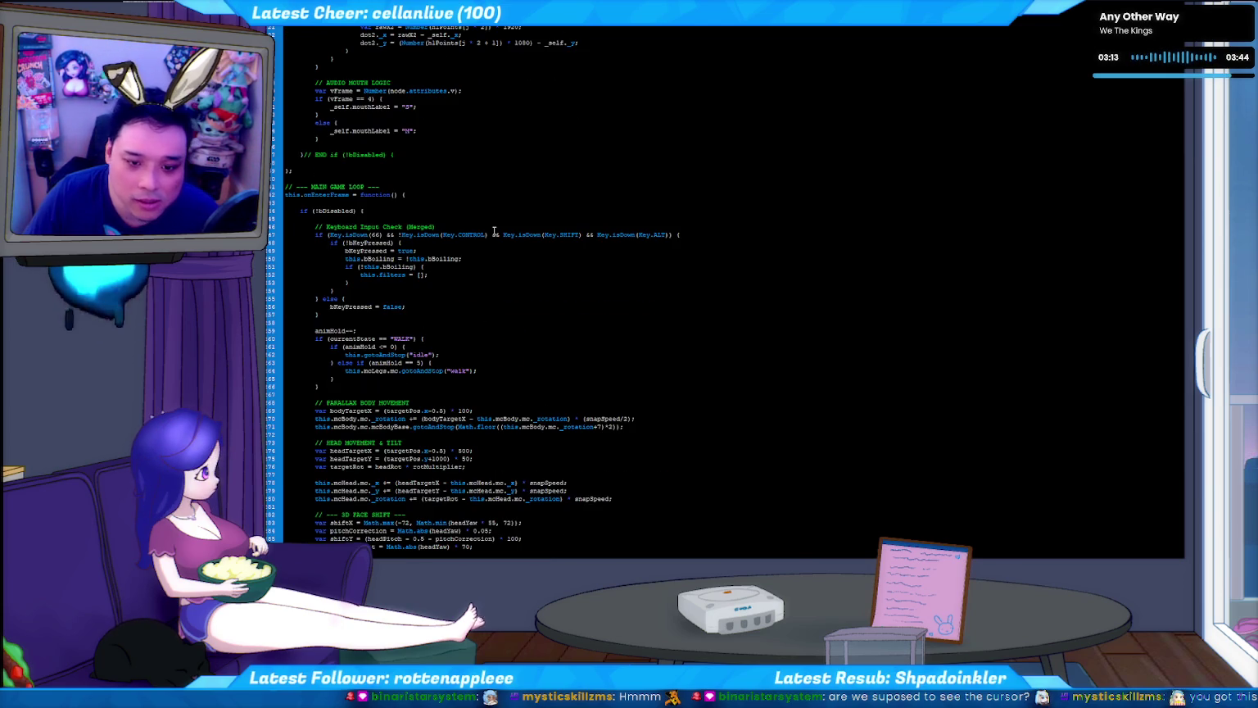
pyautogui.scroll(-5, 432, 178)
pyautogui.scroll(-5, 443, 185)
pyautogui.scroll(-5, 452, 191)
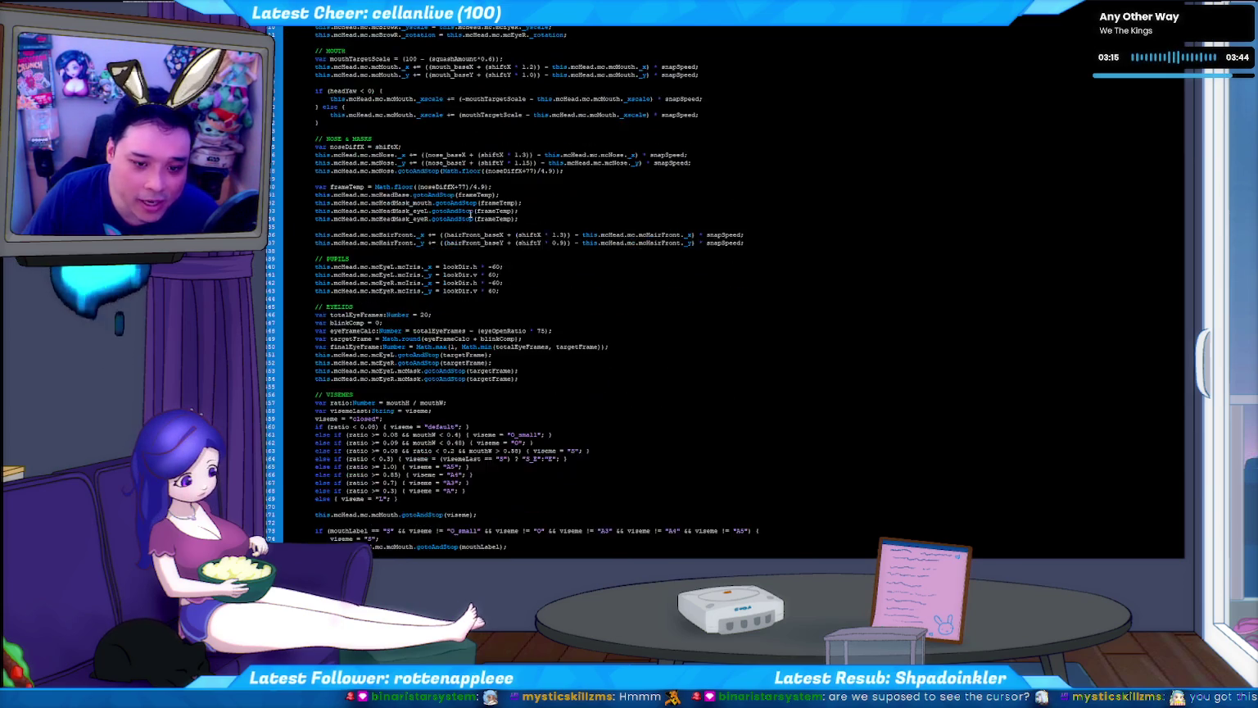
pyautogui.scroll(-5, 463, 200)
pyautogui.scroll(-15, 469, 205)
pyautogui.scroll(-10, 472, 196)
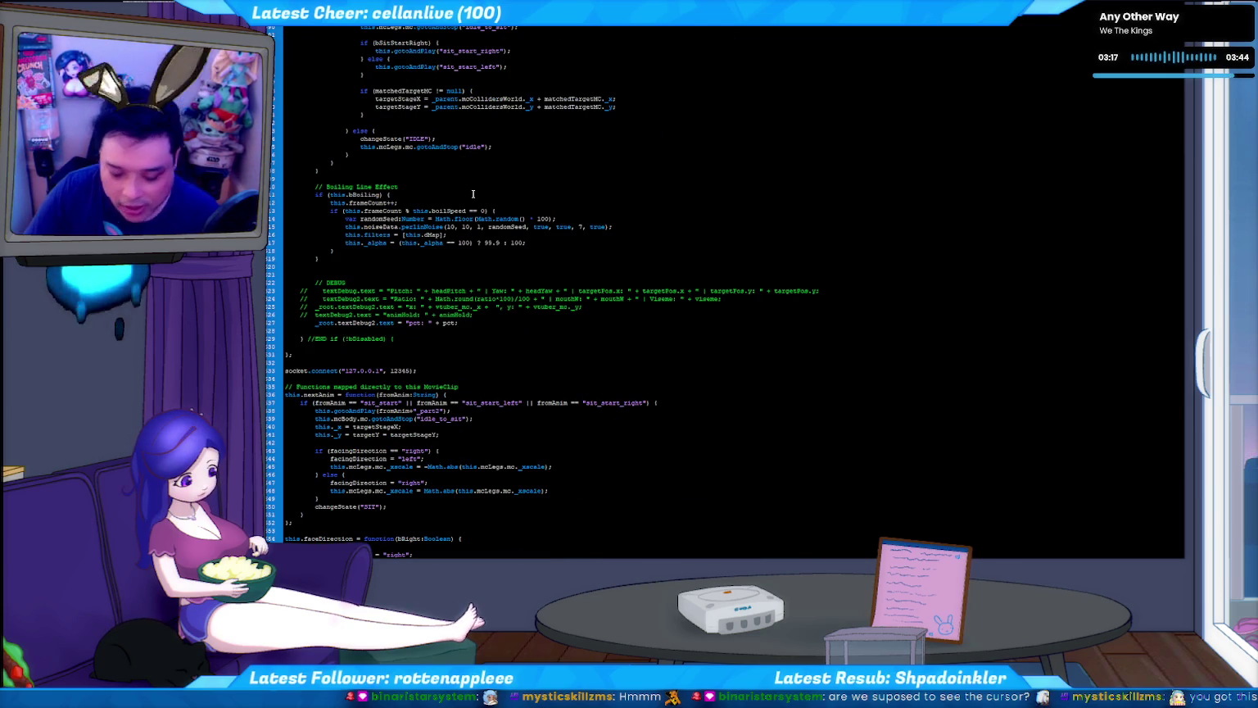
pyautogui.scroll(-4, 467, 205)
pyautogui.moveTo(285, 274)
pyautogui.mouseDown()
pyautogui.moveTo(377, 275)
pyautogui.moveTo(348, 274)
pyautogui.mouseUp()
pyautogui.click(368, 275)
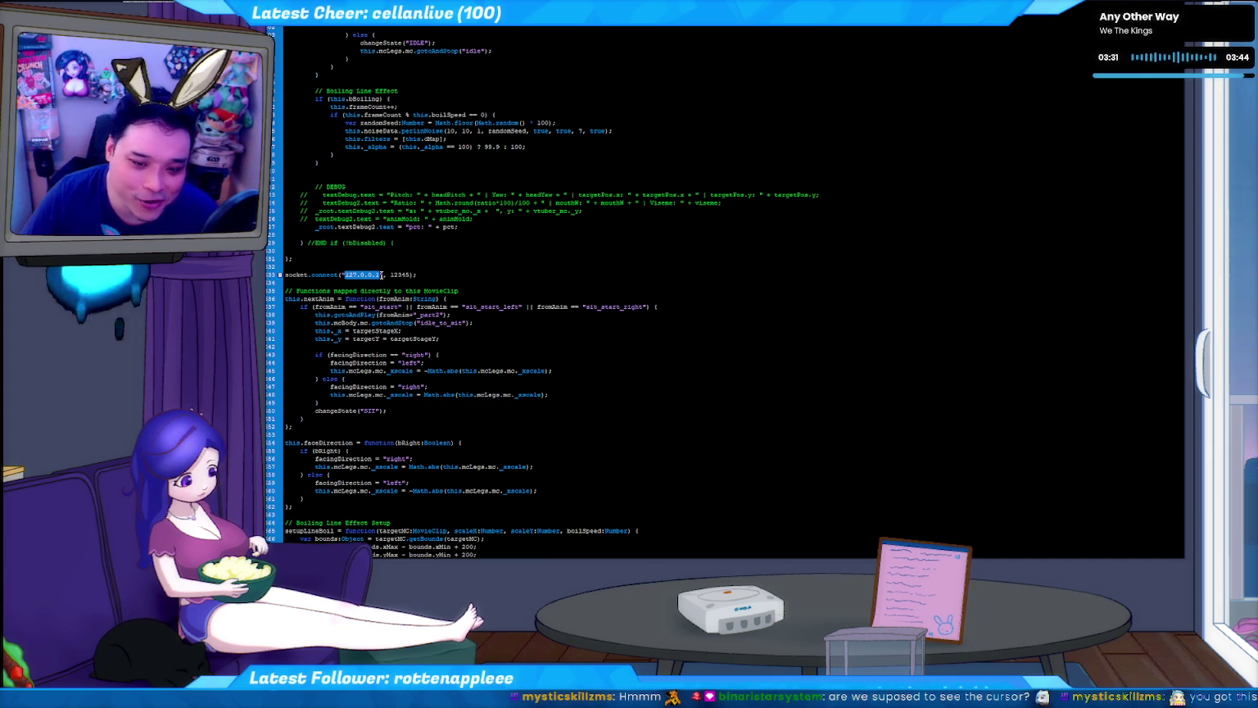
pyautogui.click(382, 274)
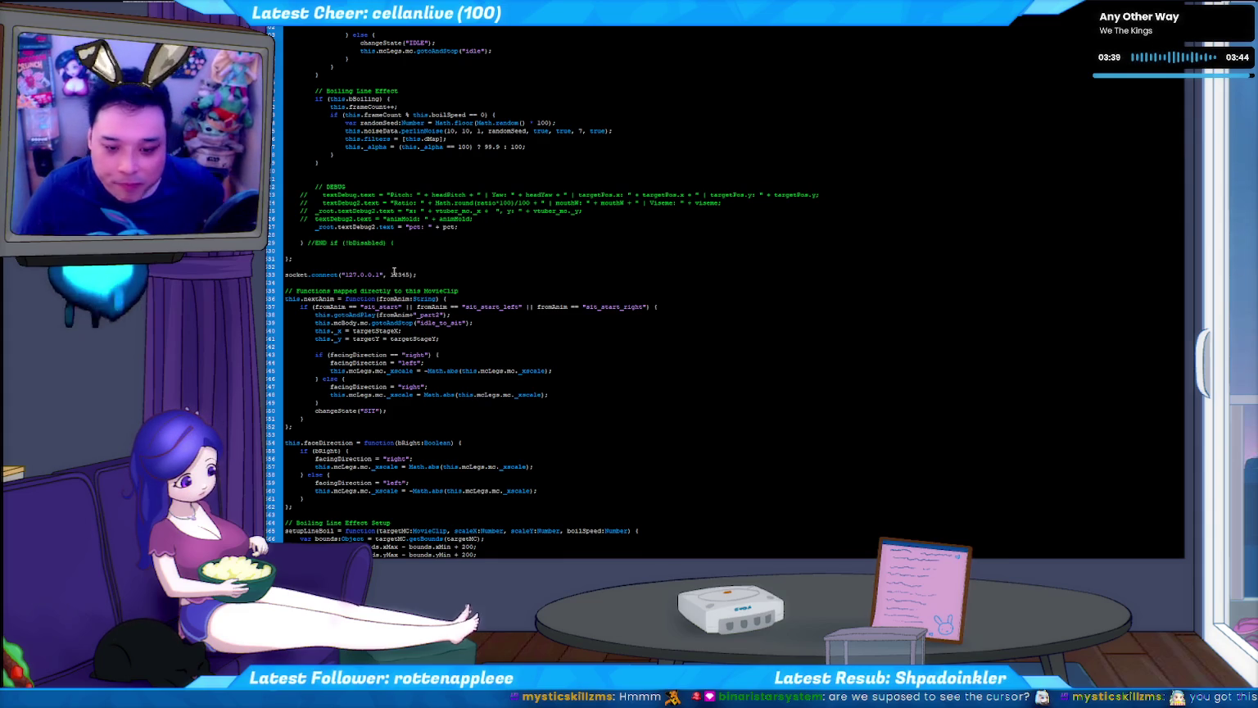
# - Check the 127.0.0.1 address in the socket.connect line, then switch to the c2f.py console
pyautogui.moveTo(357, 275); pyautogui.dragTo(369, 275)
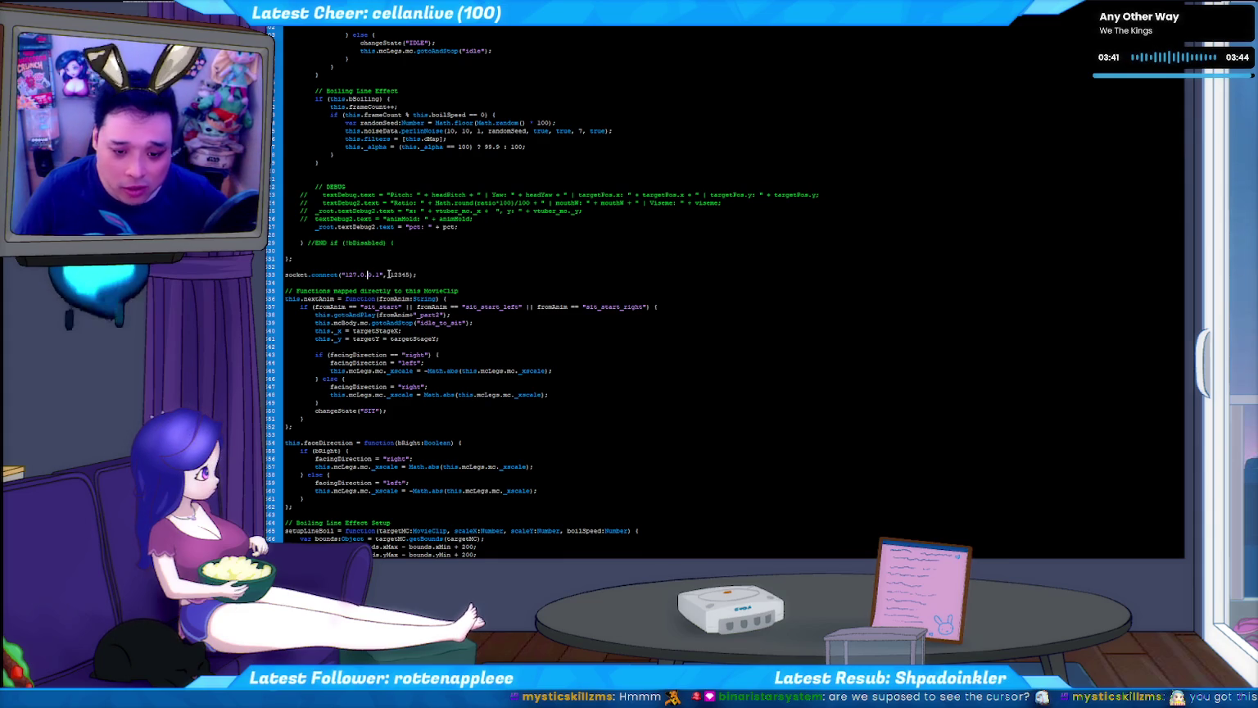
pyautogui.click(385, 275)
pyautogui.scroll(-6, 386, 275)
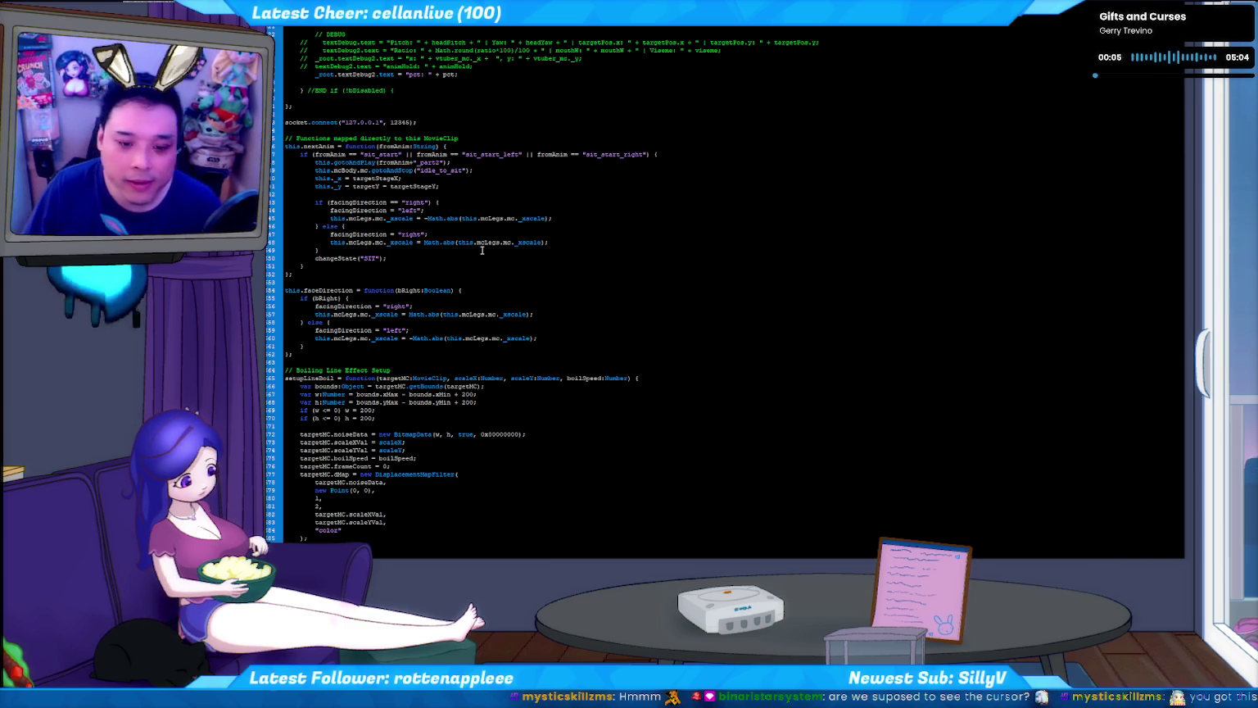
pyautogui.click(424, 122)
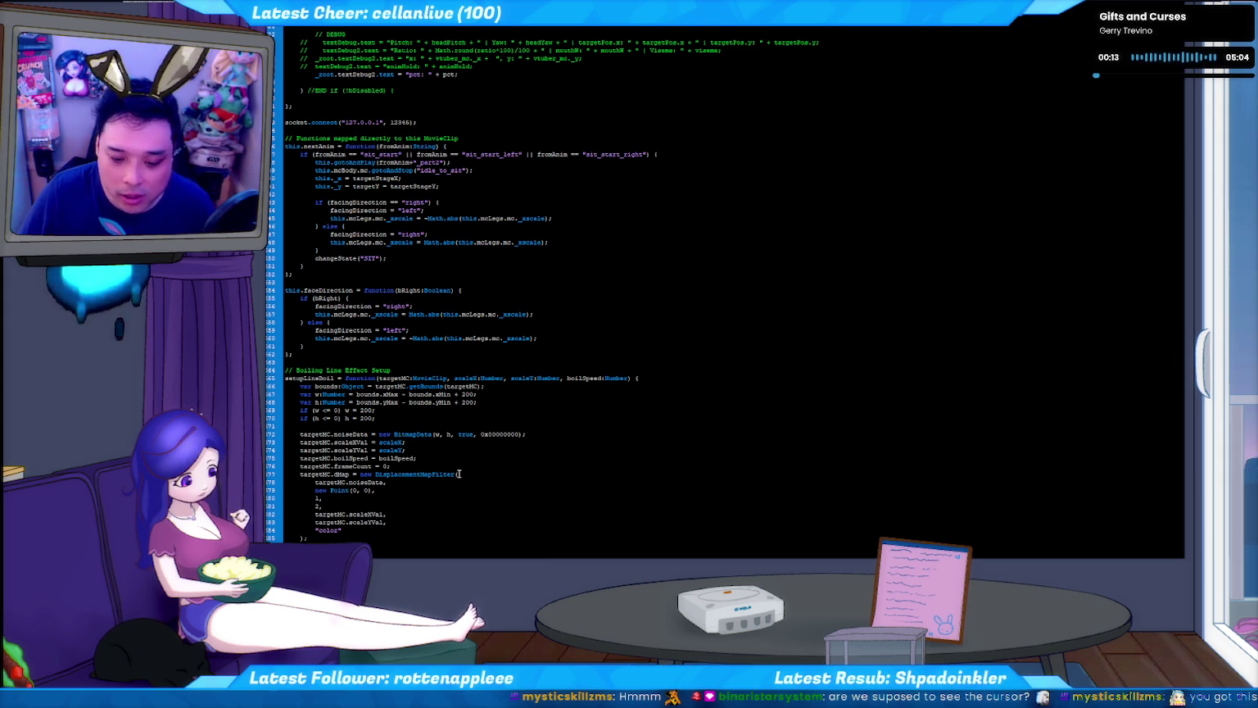
pyautogui.hotkey('alt', 'Tab')
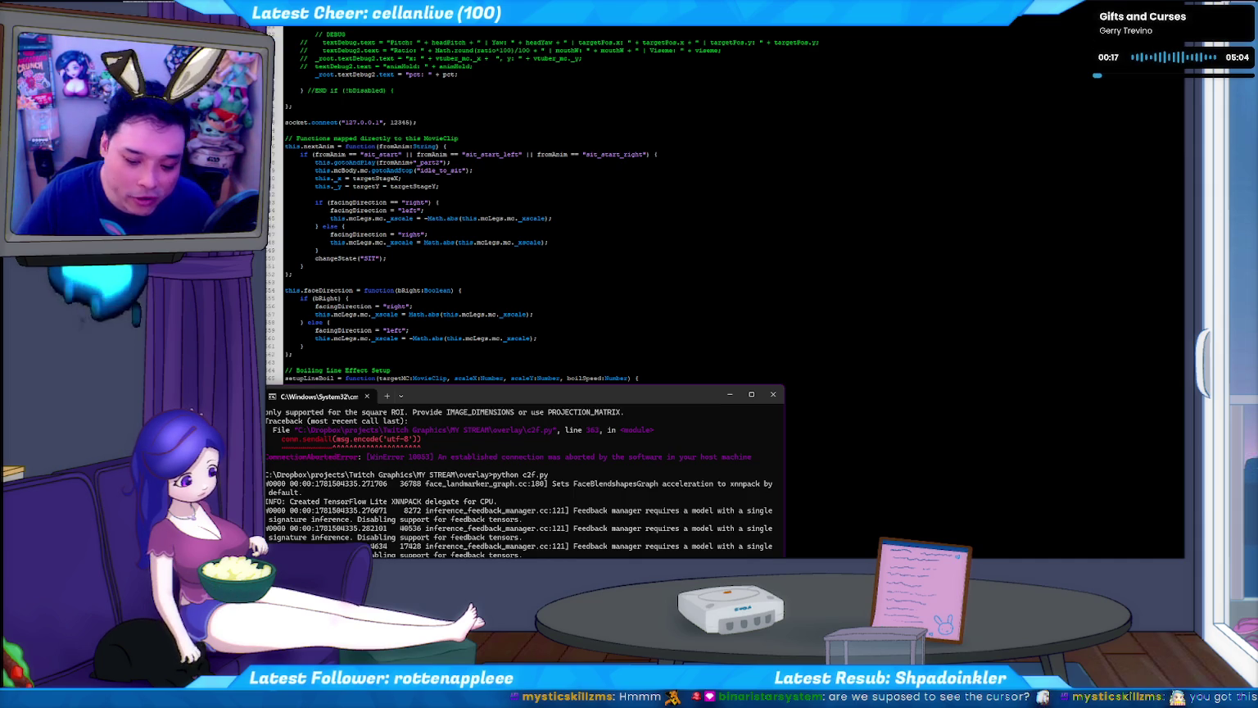
# - Rerun python c2f.py in the console and switch back to the Flash player preview
pyautogui.press('Up')
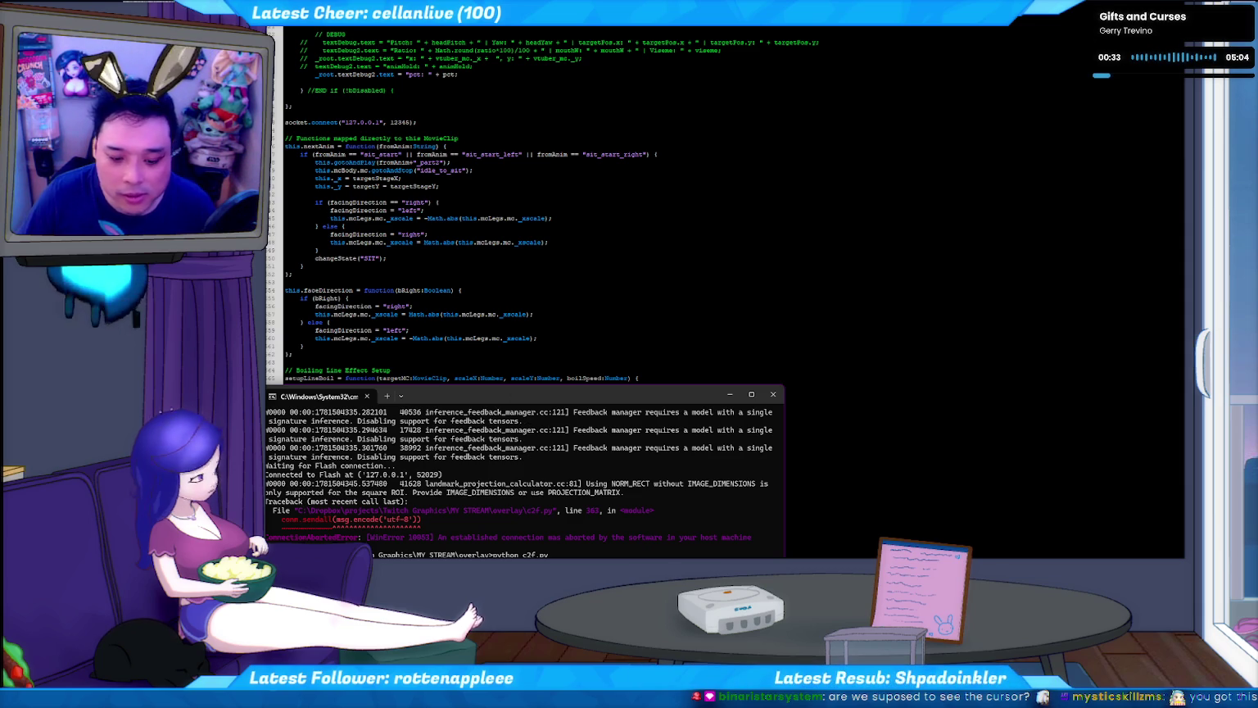
pyautogui.hotkey('alt', 'Tab')
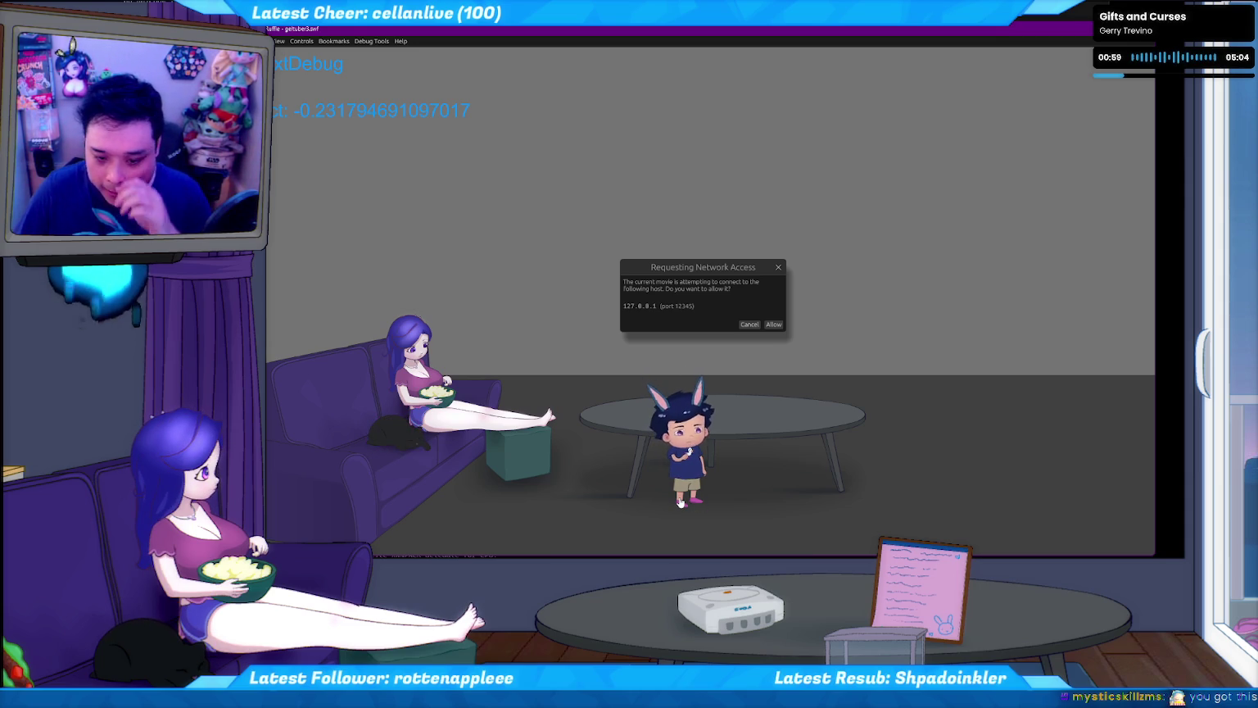
# - Make the chibi walk left, jump onto the table, then walk to clicked table and floor spots
pyautogui.click(754, 325)
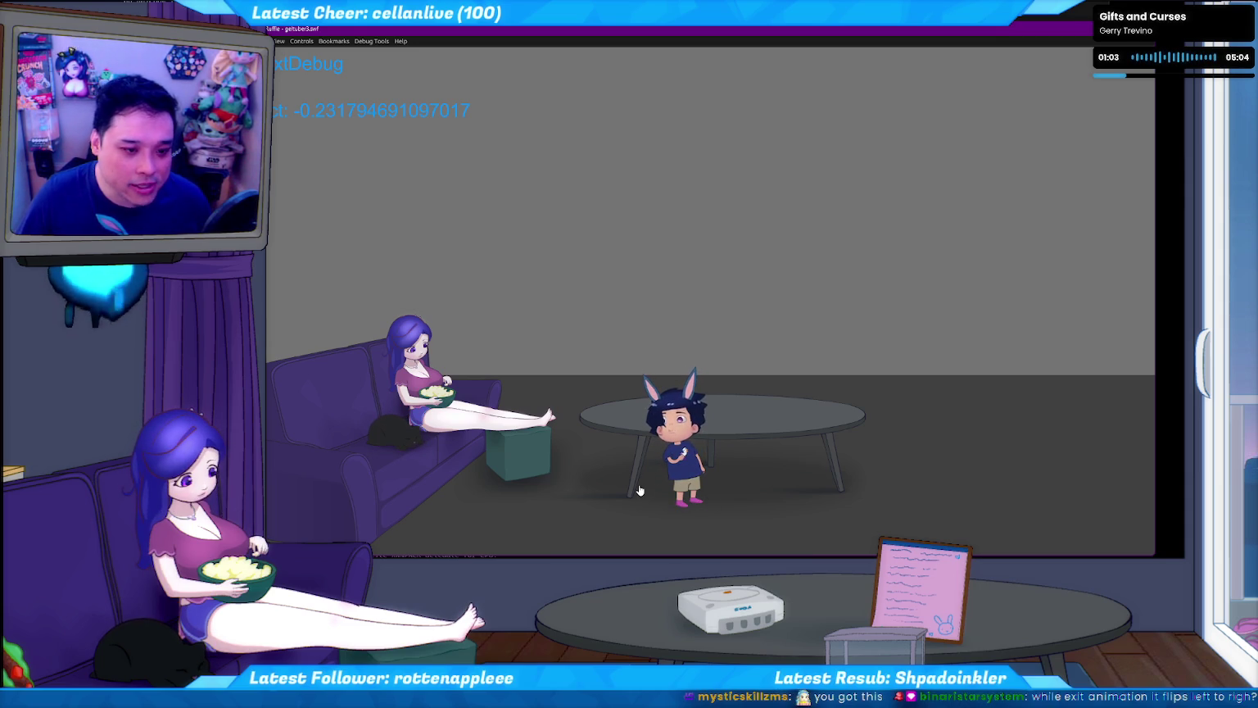
pyautogui.press('Left')
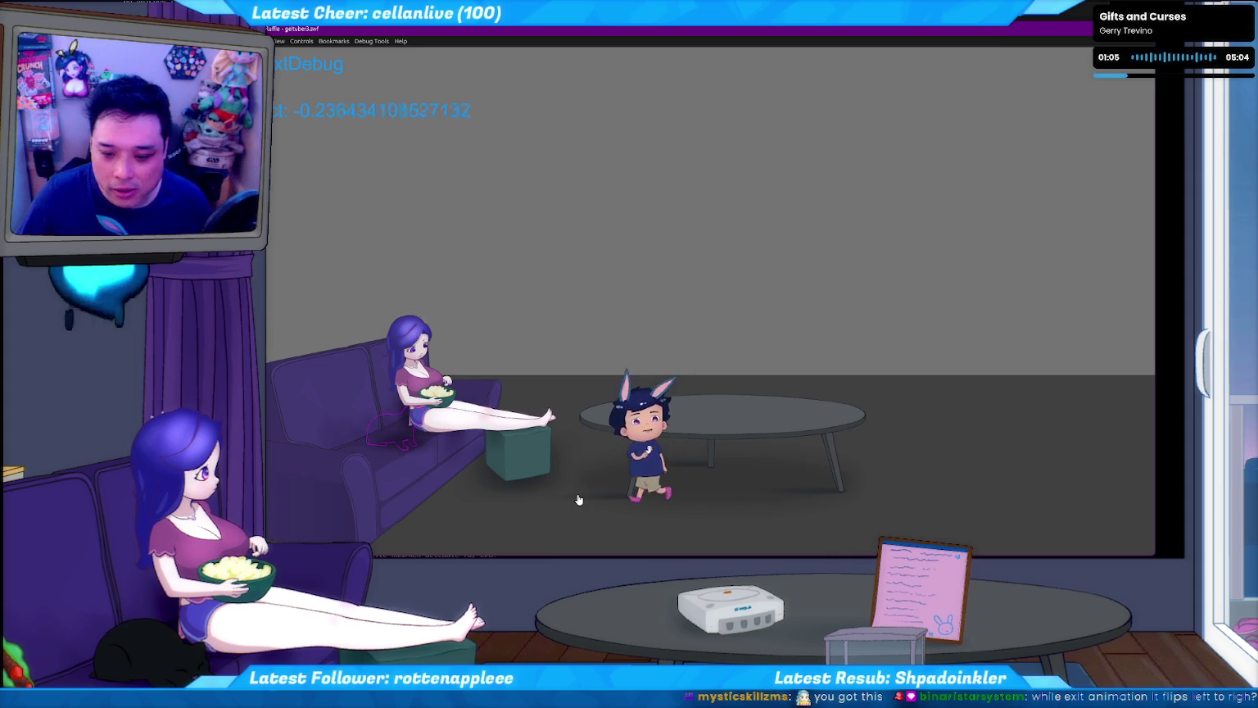
pyautogui.press('Up')
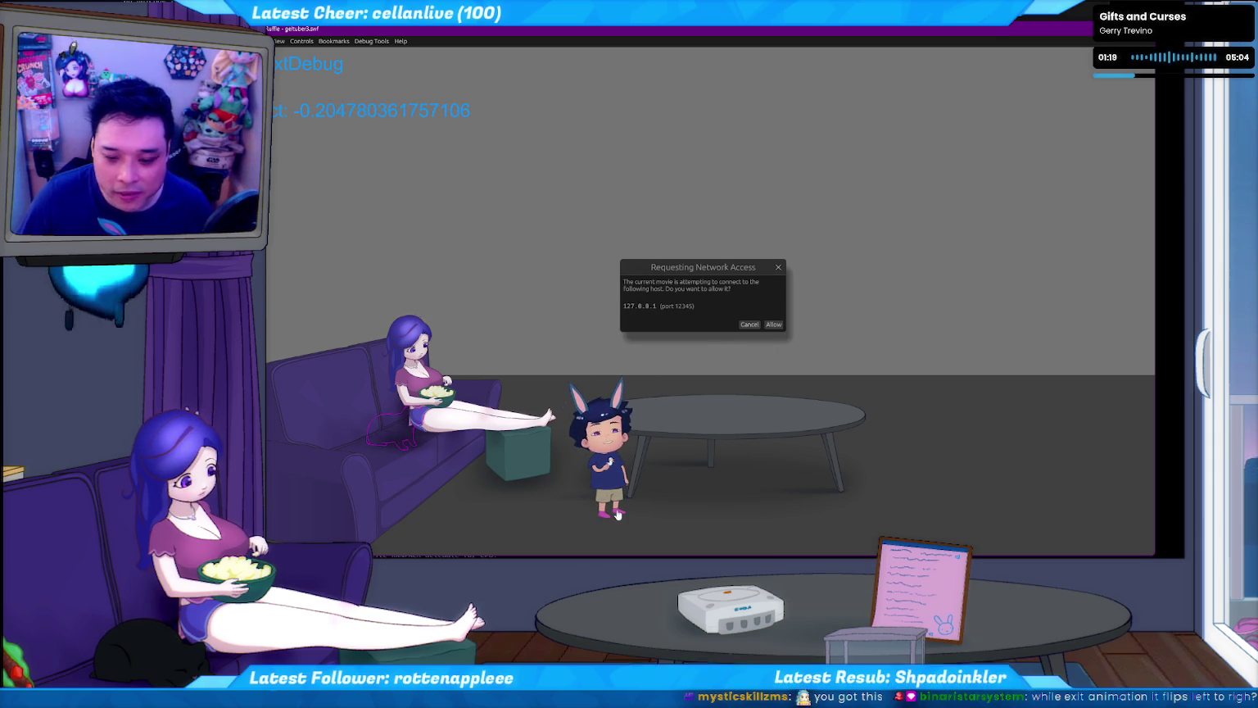
pyautogui.click(750, 325)
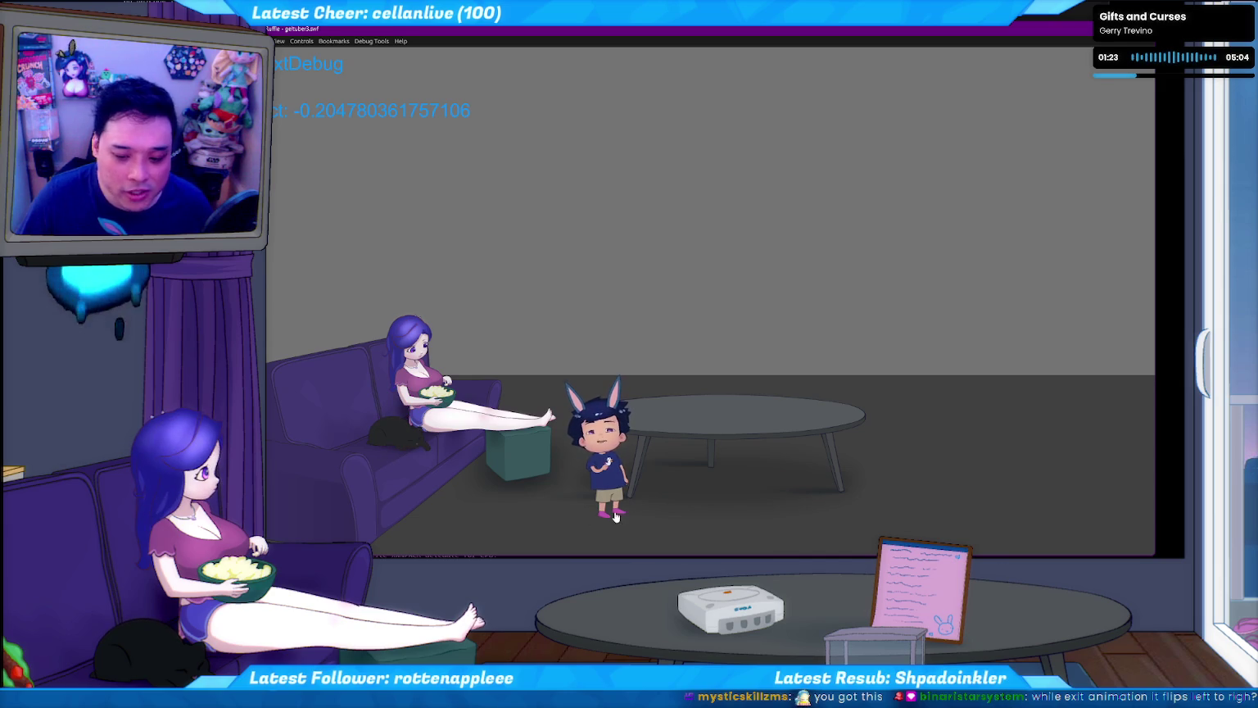
pyautogui.click(862, 504)
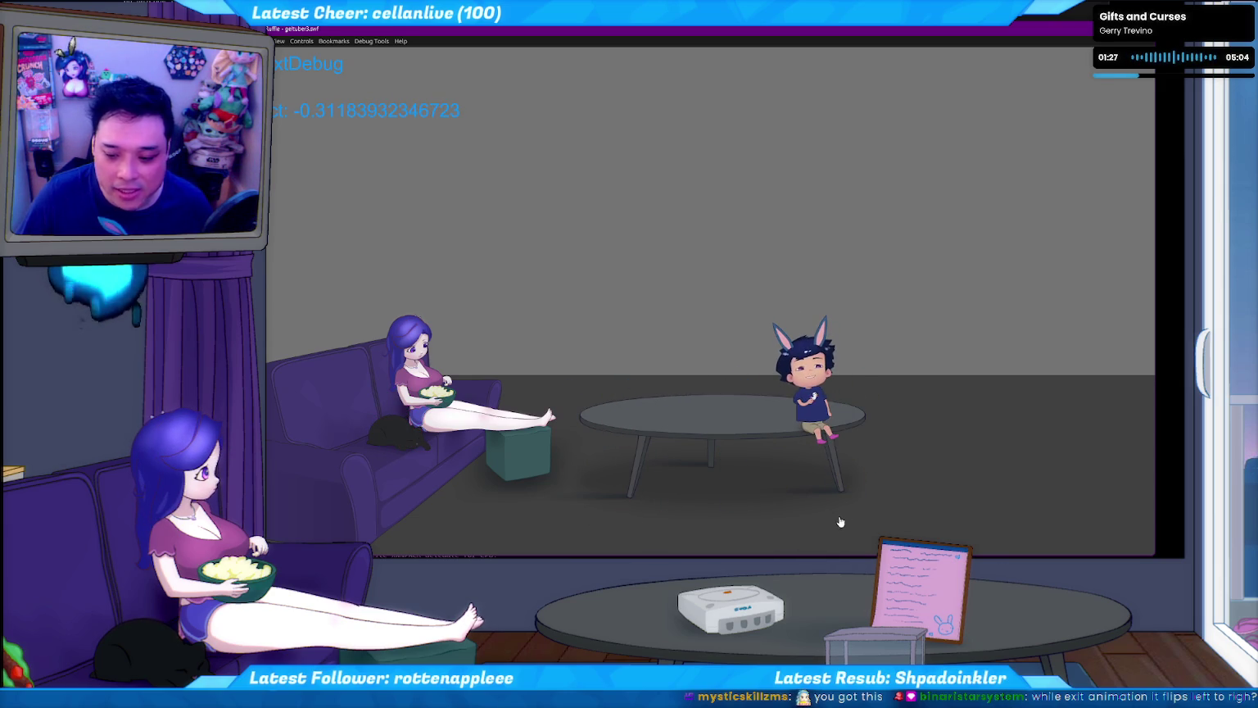
pyautogui.click(844, 521)
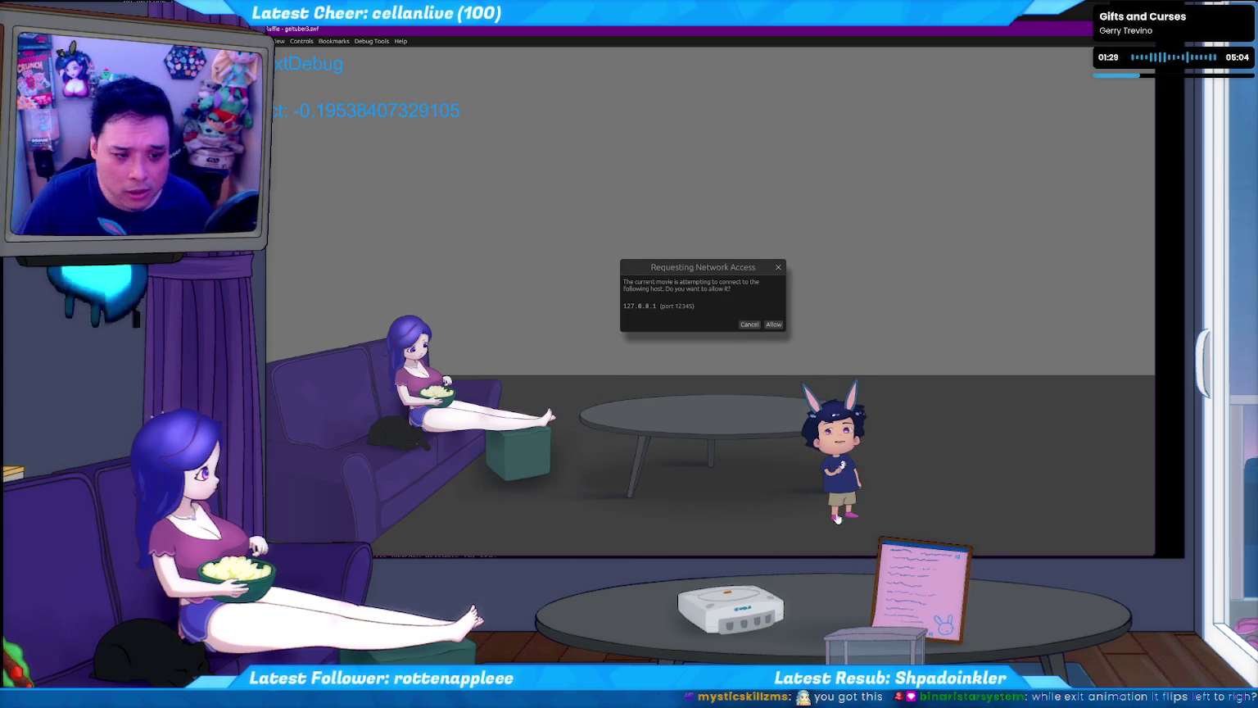
# - Dismiss the network access requests and relaunch the scene as a Flash test movie
pyautogui.click(749, 325)
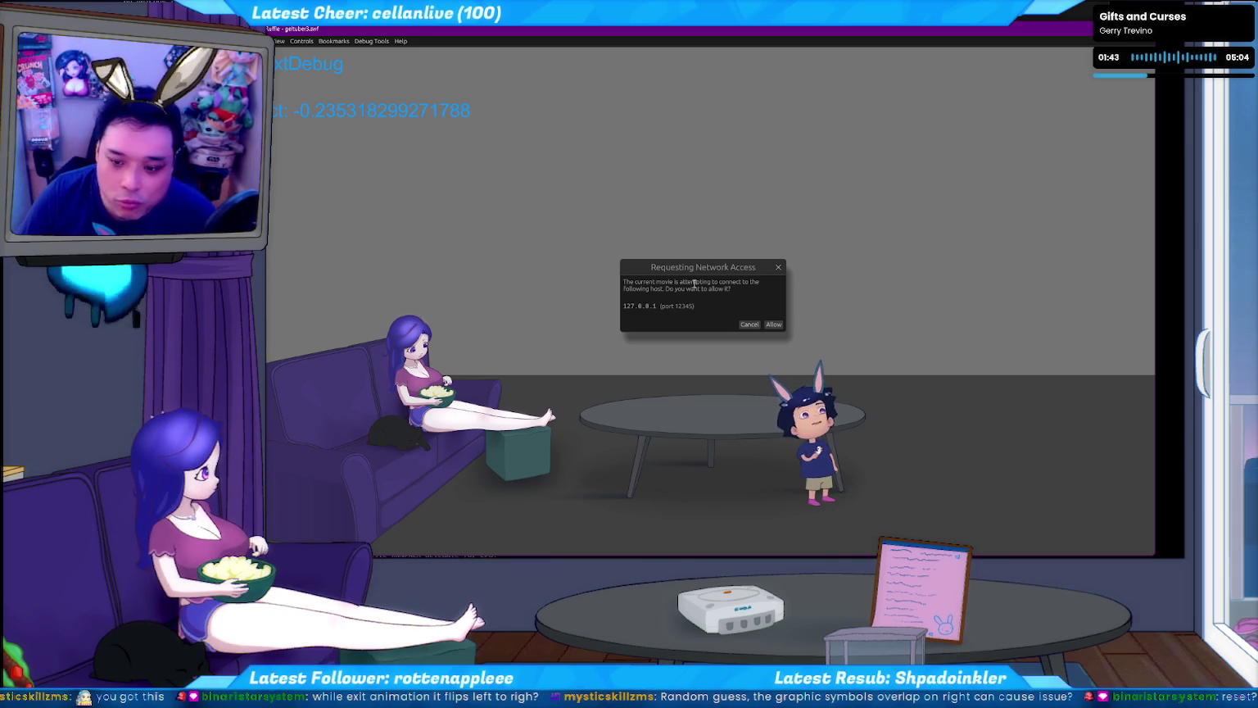
pyautogui.click(750, 324)
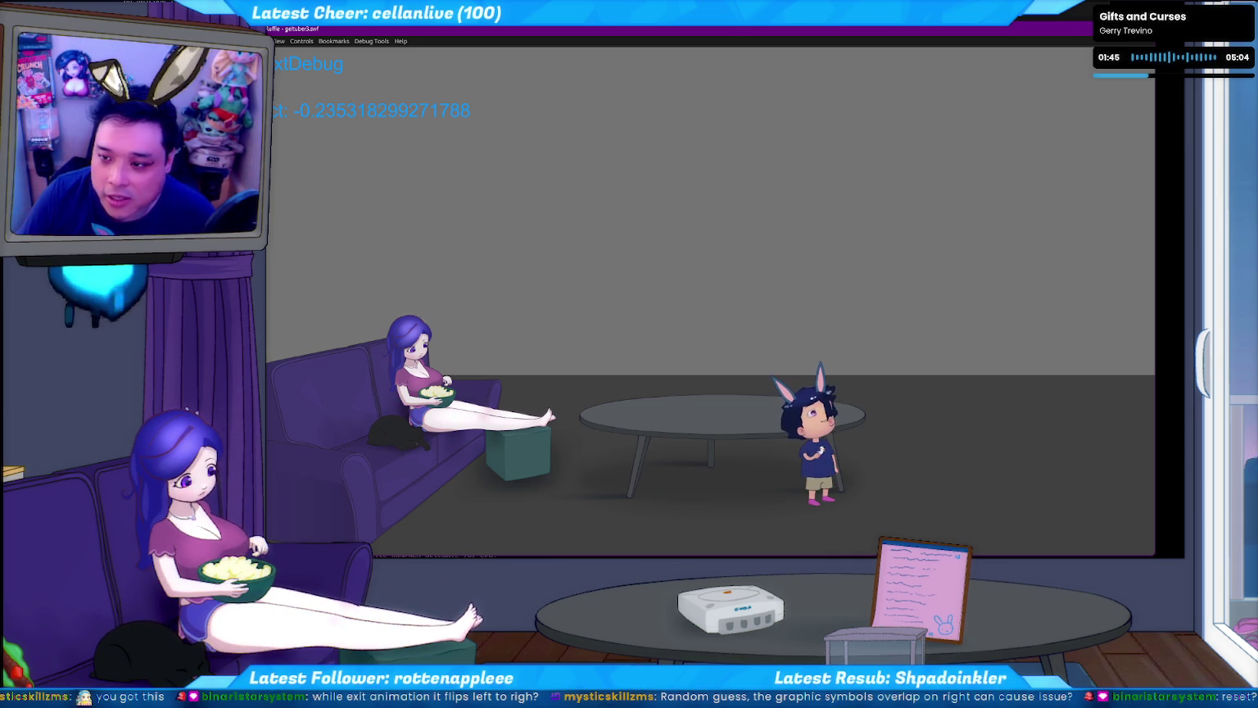
pyautogui.hotkey('ctrl', 'q')
pyautogui.hotkey('ctrl', 'Return')
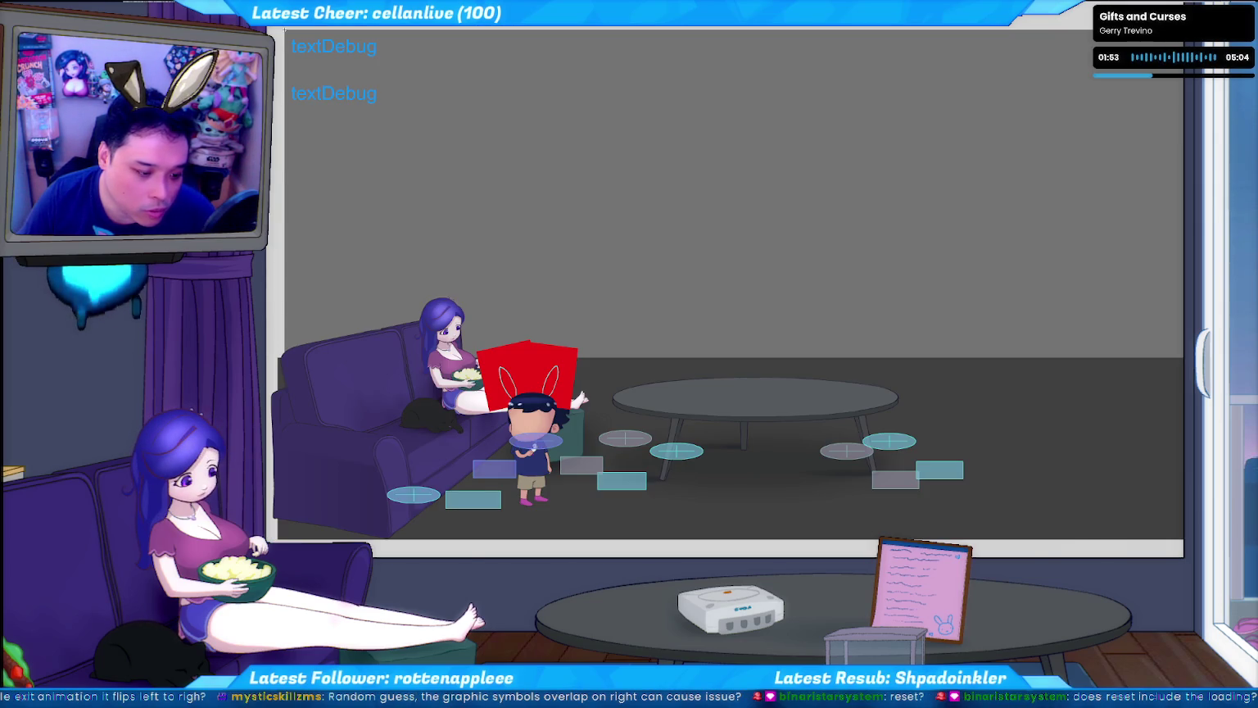
# - Close the test movie, return to Scene 1, and play the chibi character symbol's animation
pyautogui.hotkey('ctrl', 'w')
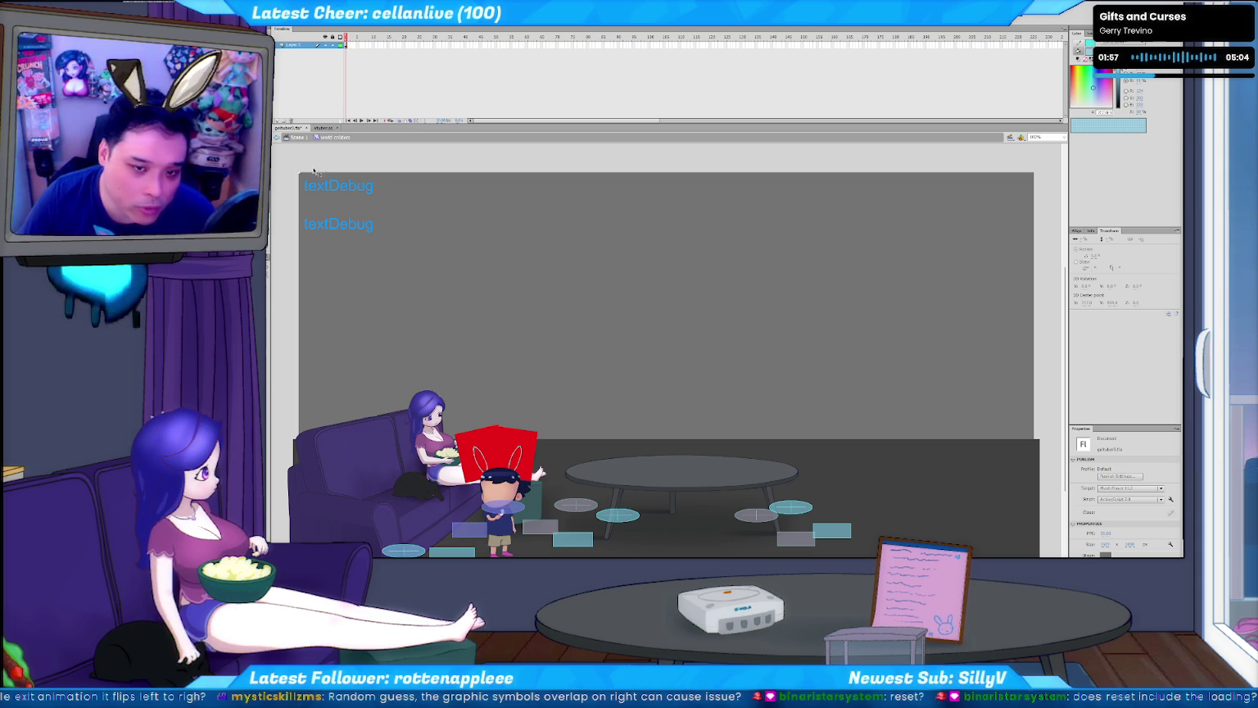
pyautogui.hotkey('ctrl', 'e')
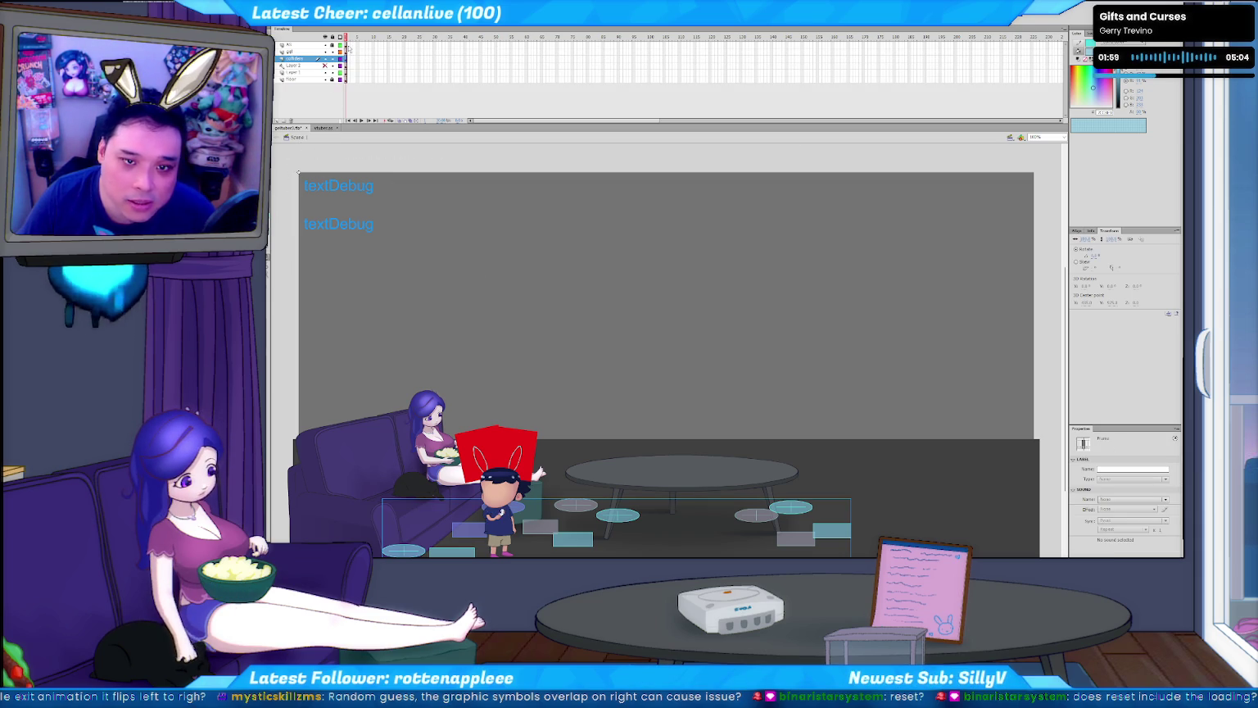
pyautogui.click(503, 488)
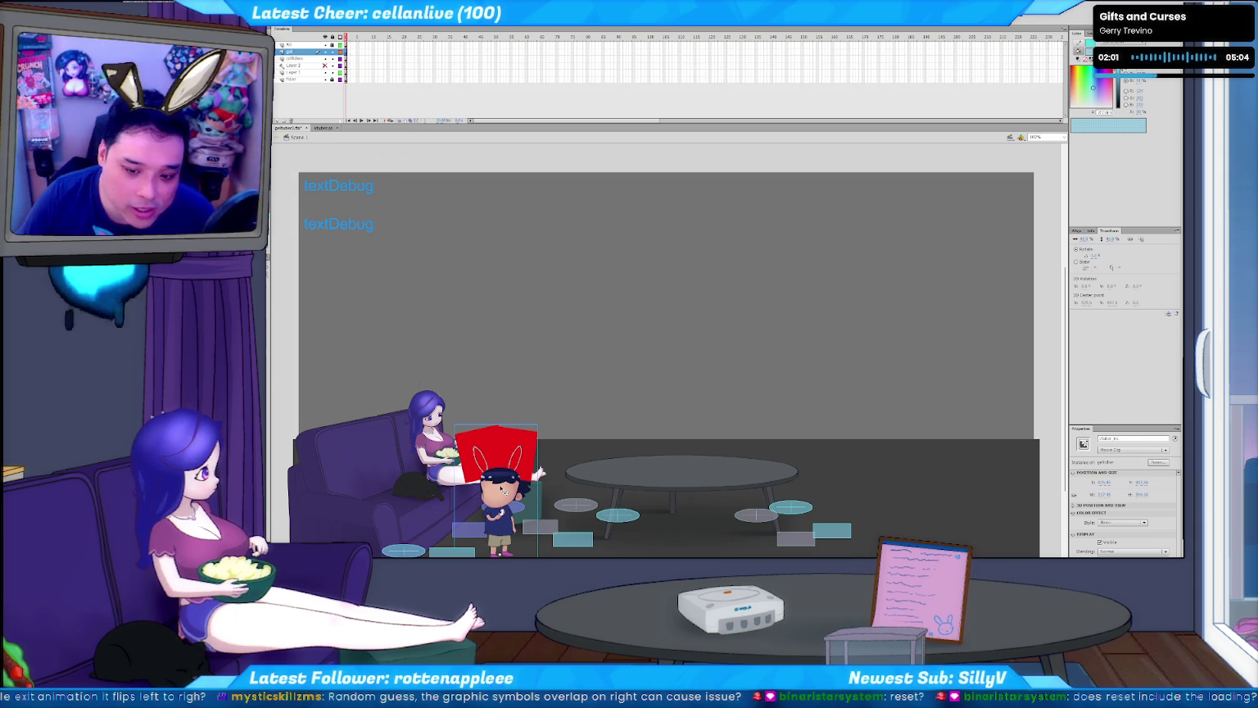
pyautogui.doubleClick(514, 441)
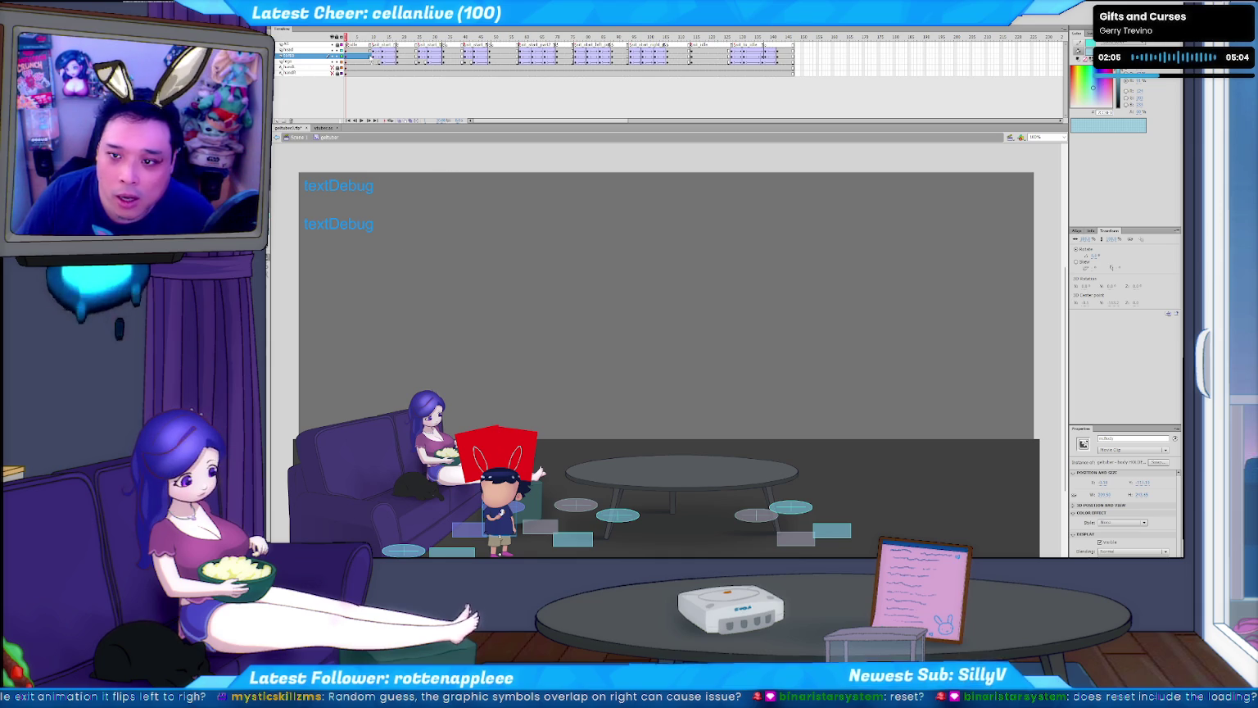
pyautogui.press('Return')
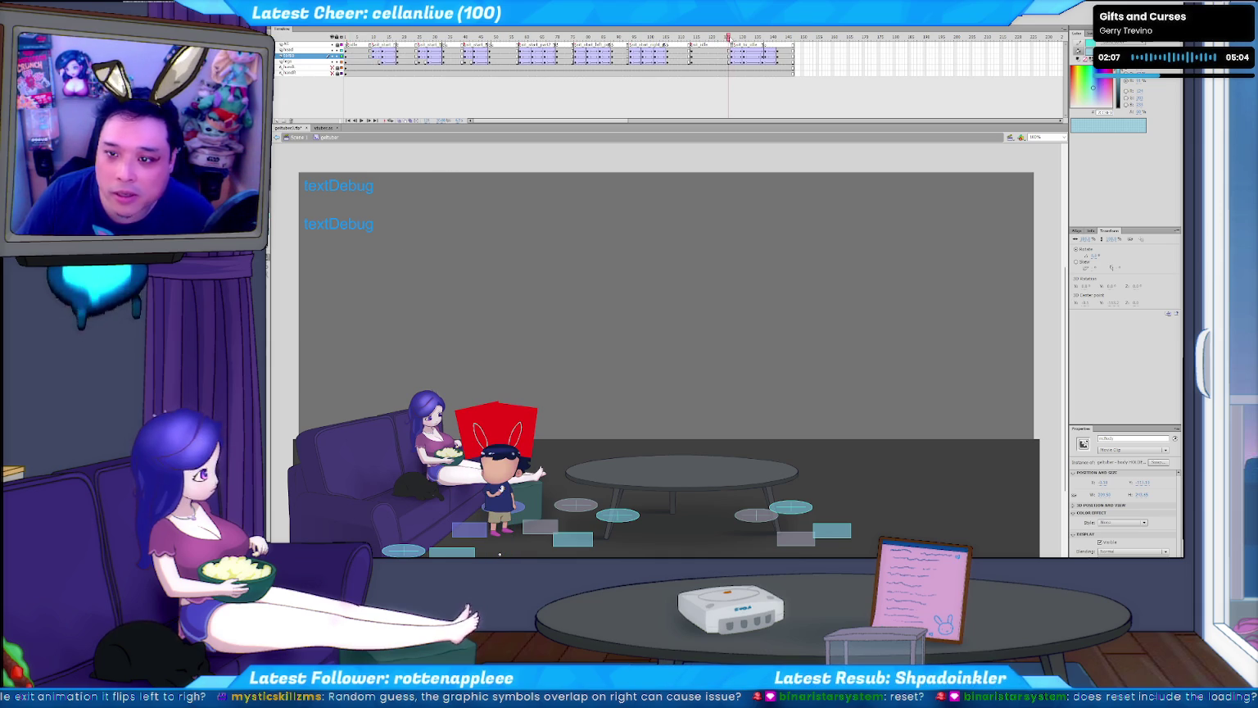
# - Compare poses across the labelled frames, then open frame 1's script and raise its panel
pyautogui.click(739, 44)
pyautogui.click(765, 43)
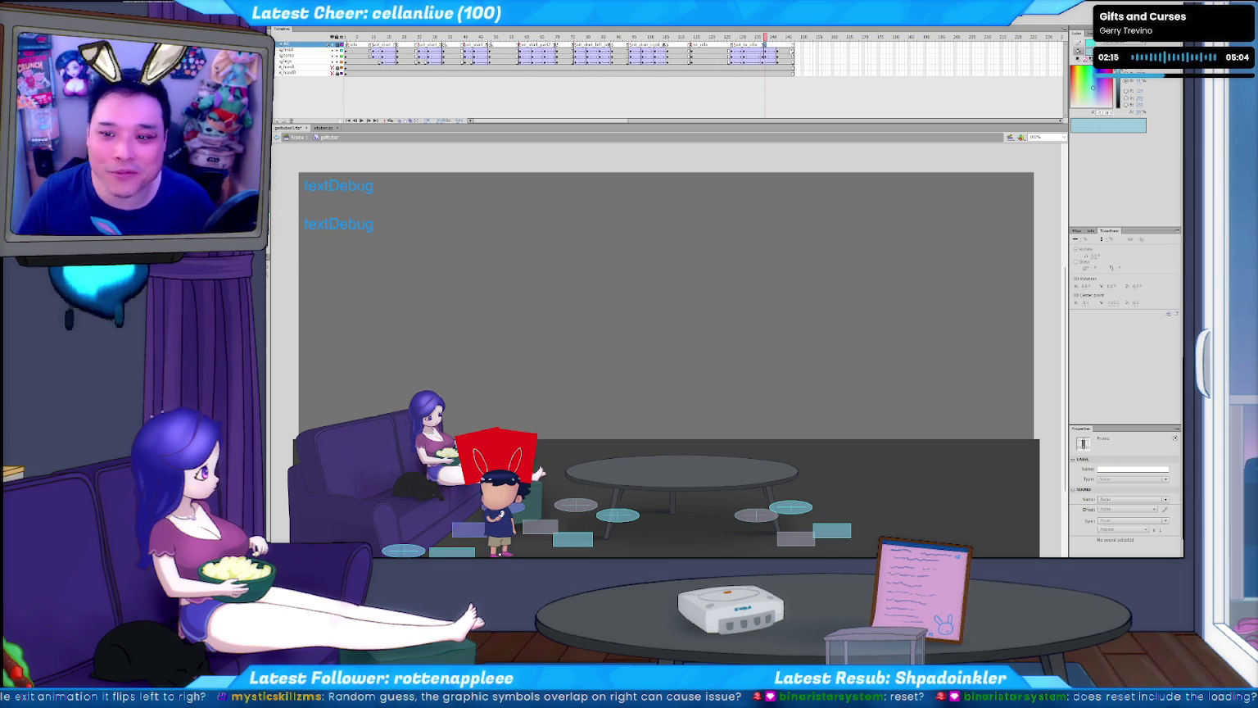
pyautogui.click(735, 43)
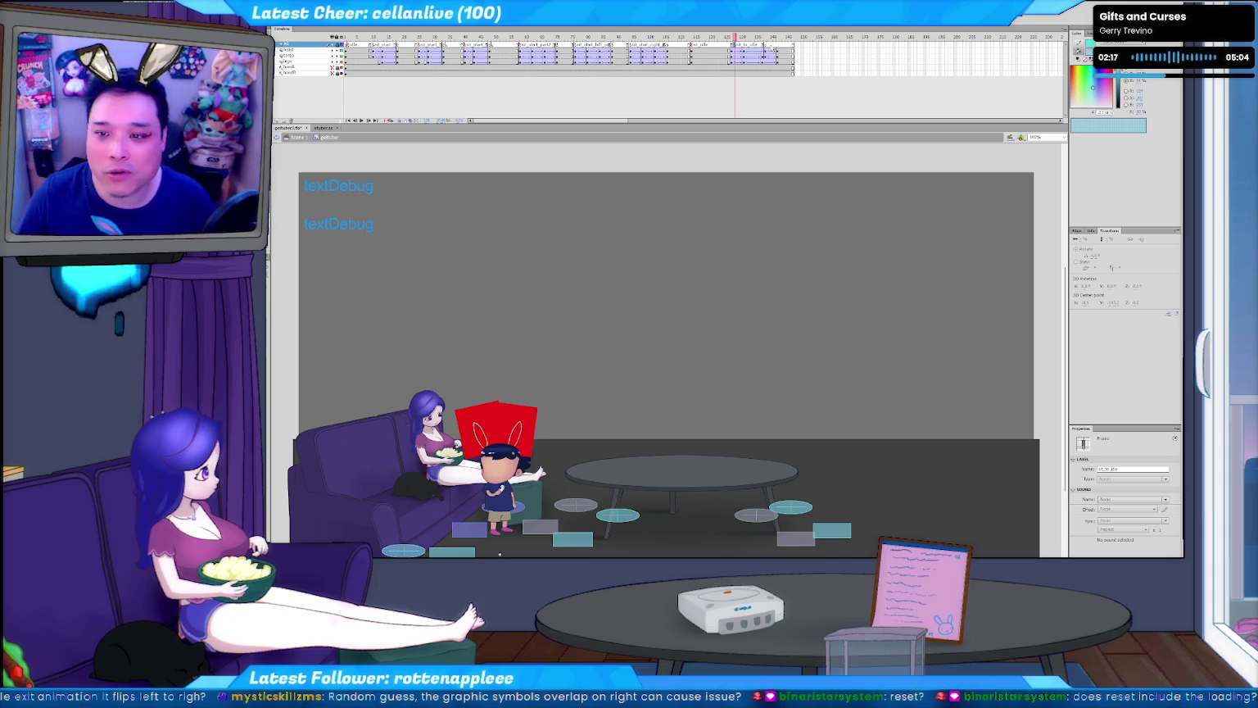
pyautogui.click(765, 38)
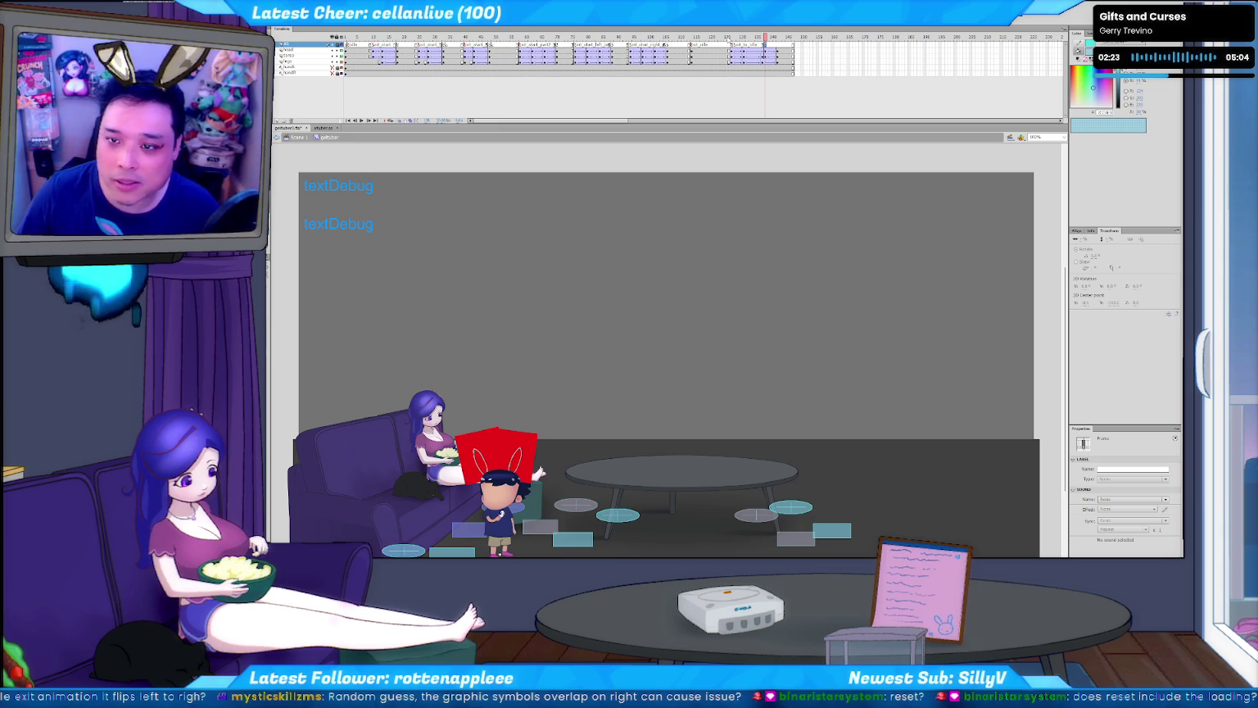
pyautogui.moveTo(732, 41); pyautogui.dragTo(774, 38)
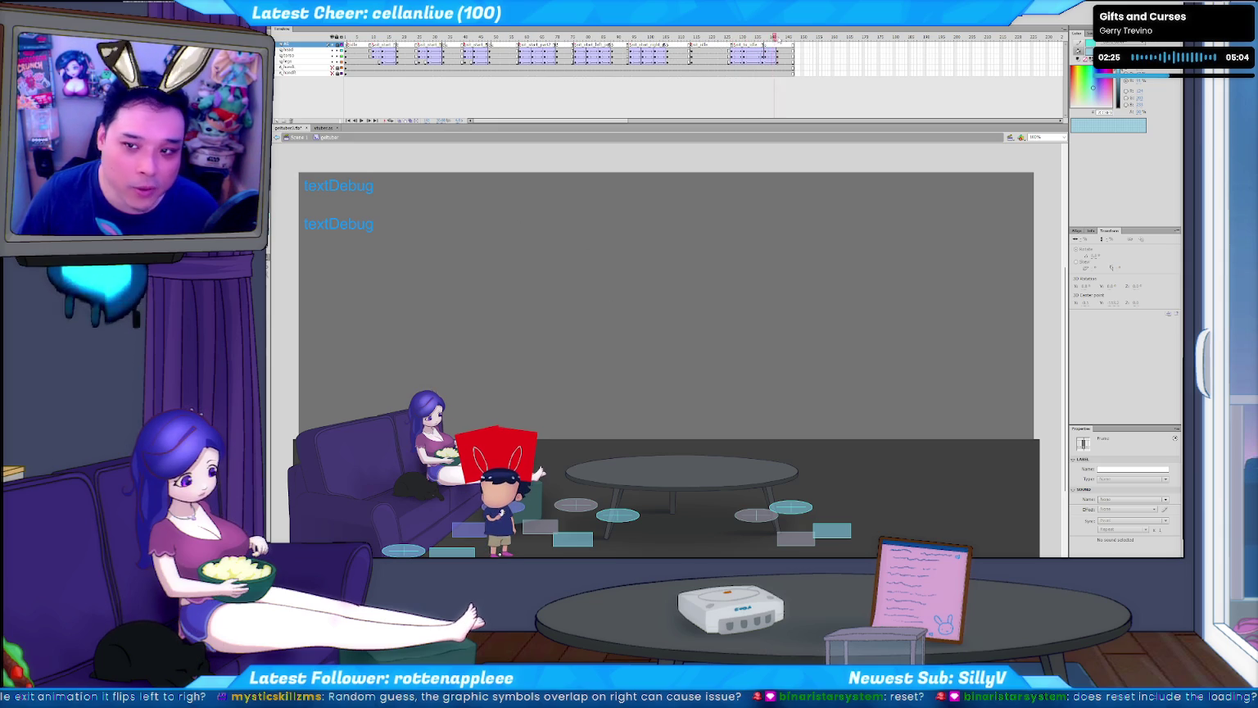
pyautogui.hotkey('ctrl', 'shift', 'a')
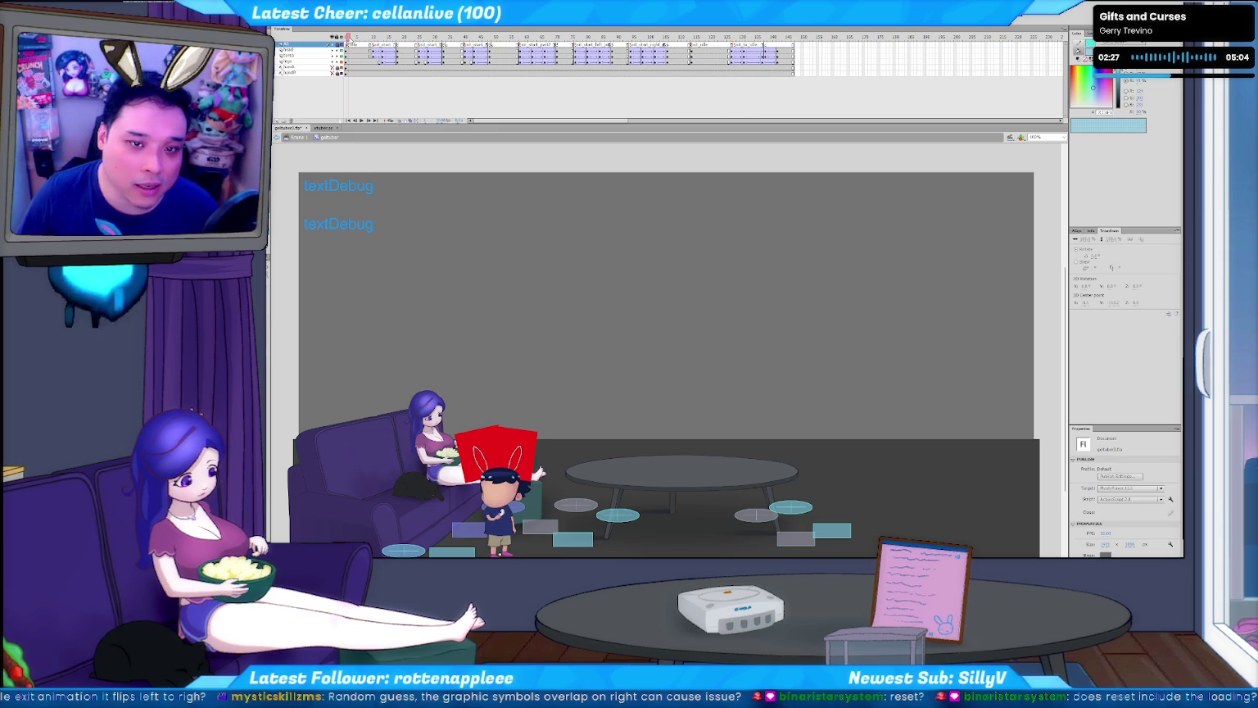
pyautogui.click(347, 49)
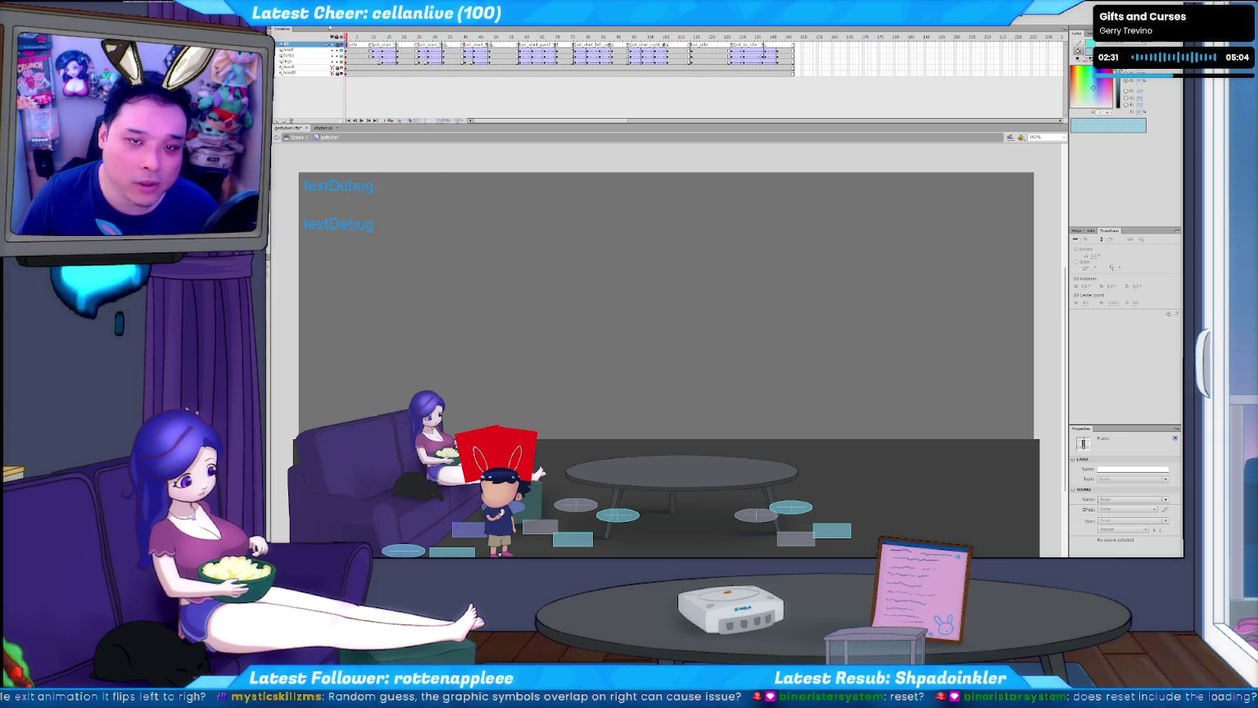
pyautogui.moveTo(730, 188); pyautogui.dragTo(747, 102)
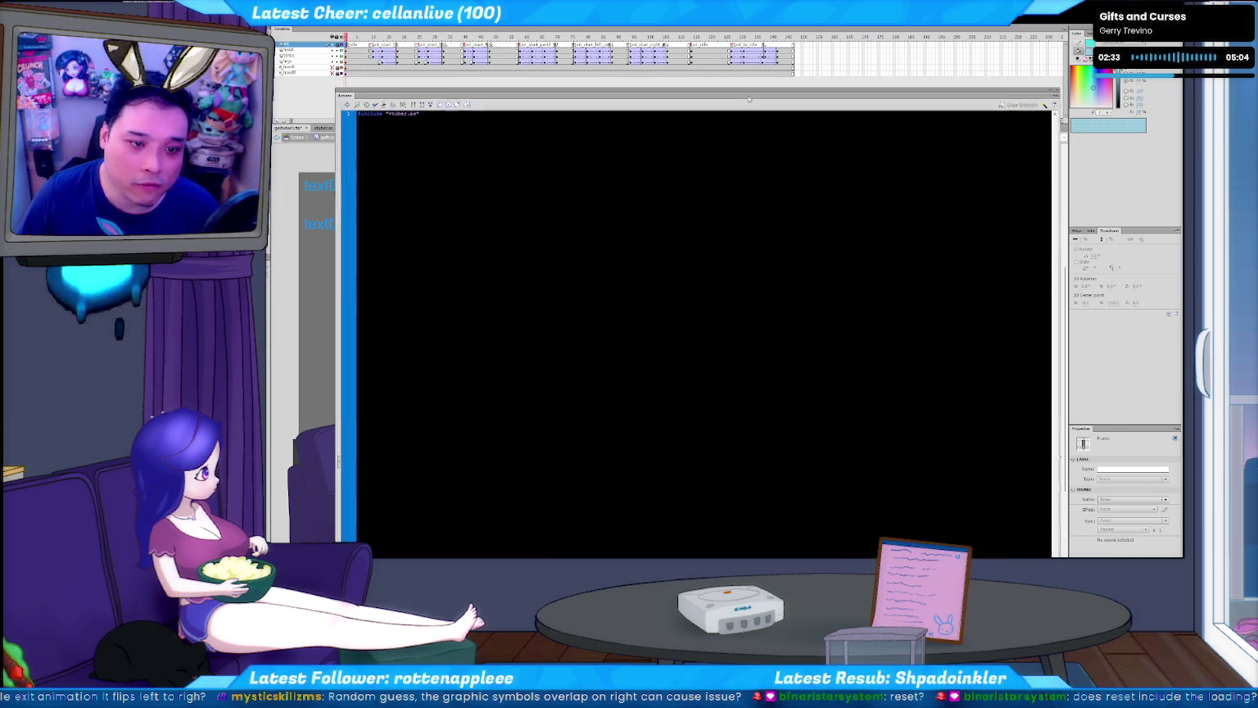
# - Close the frame script, replay the animation to a frame near its end, and view vtuber.as
pyautogui.click(553, 410)
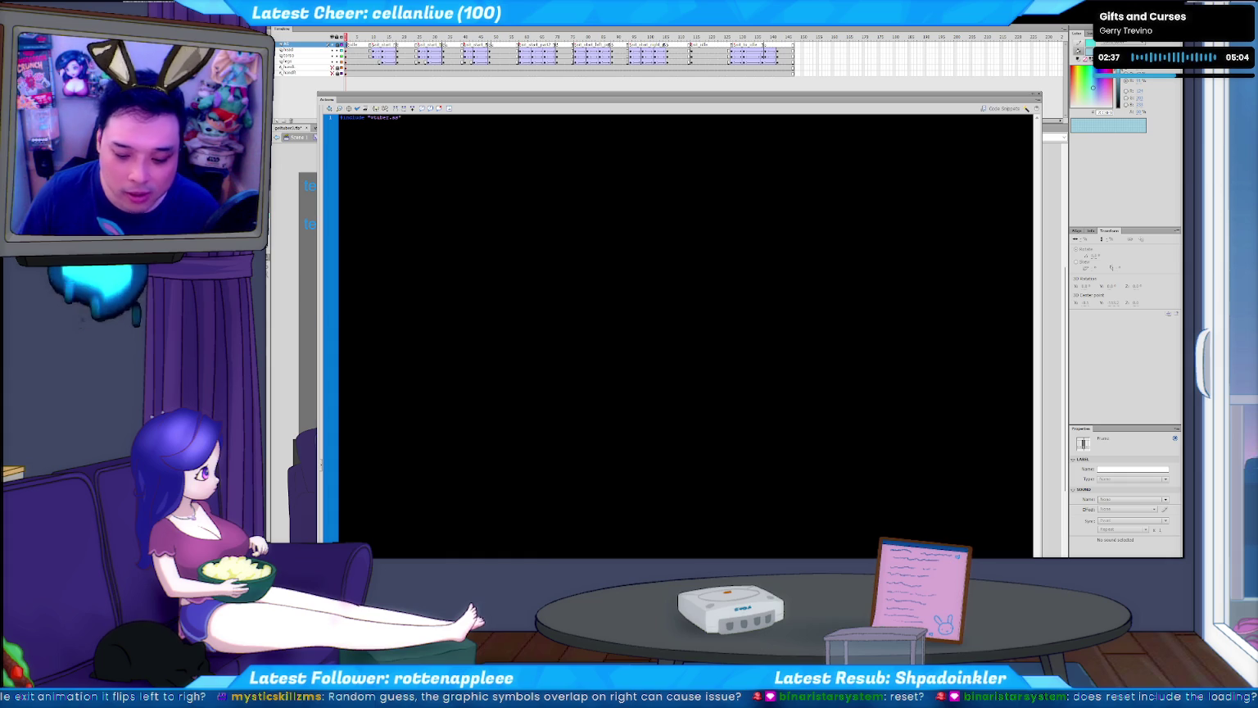
pyautogui.press('F9')
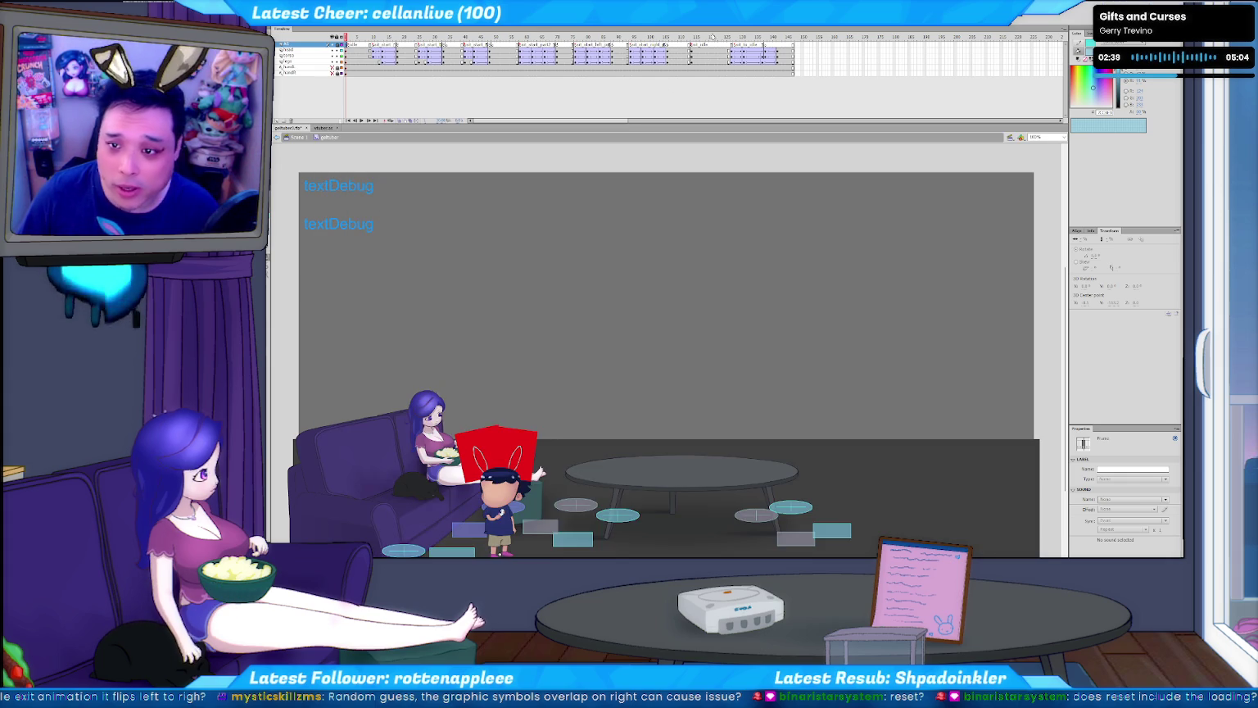
pyautogui.click(817, 39)
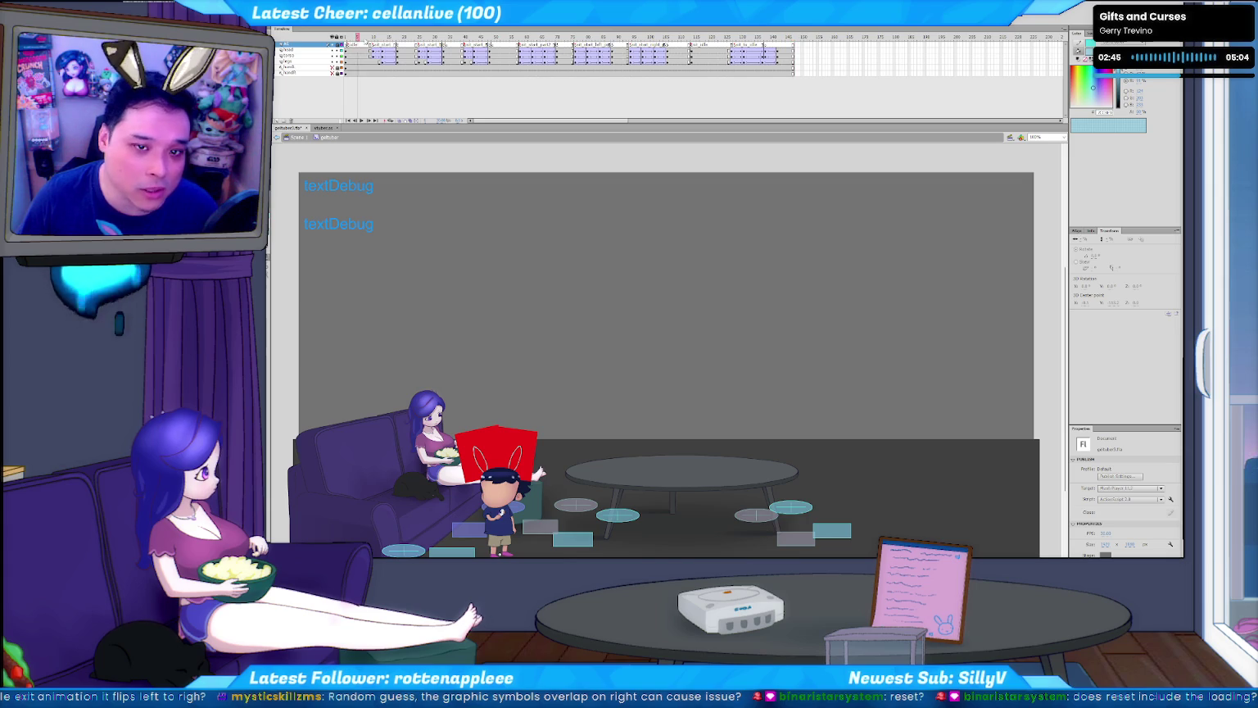
pyautogui.press('Return')
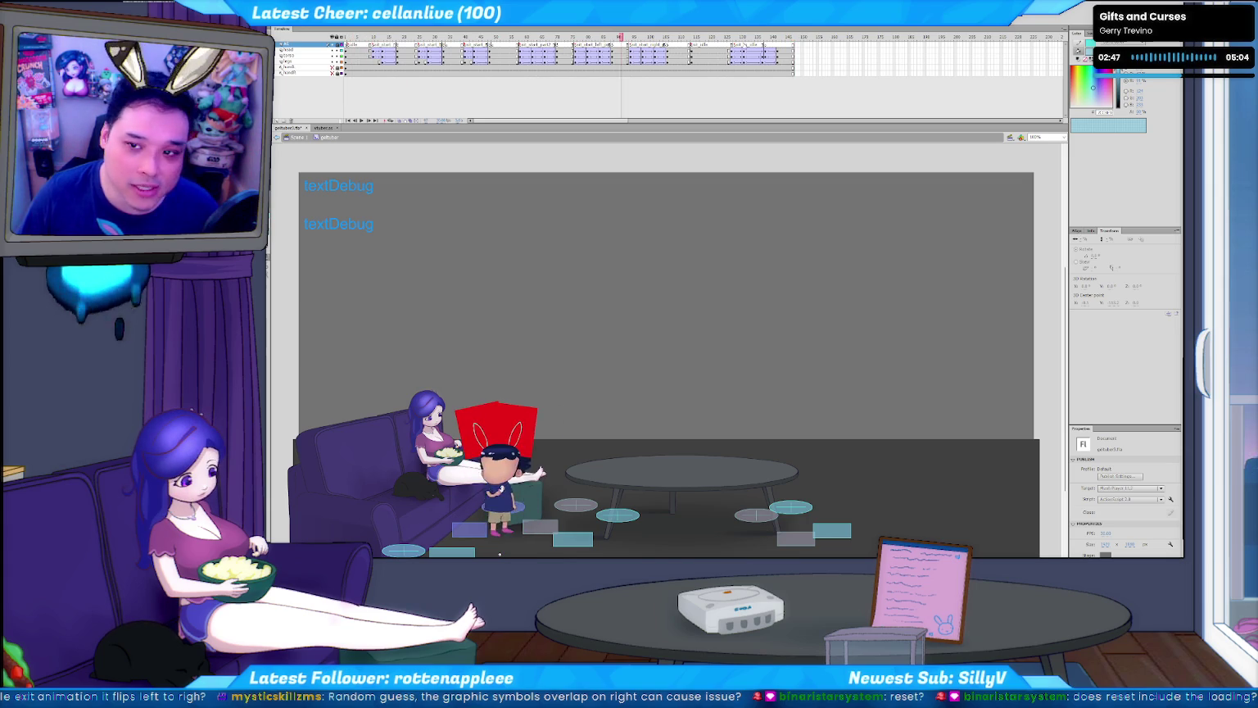
pyautogui.click(765, 45)
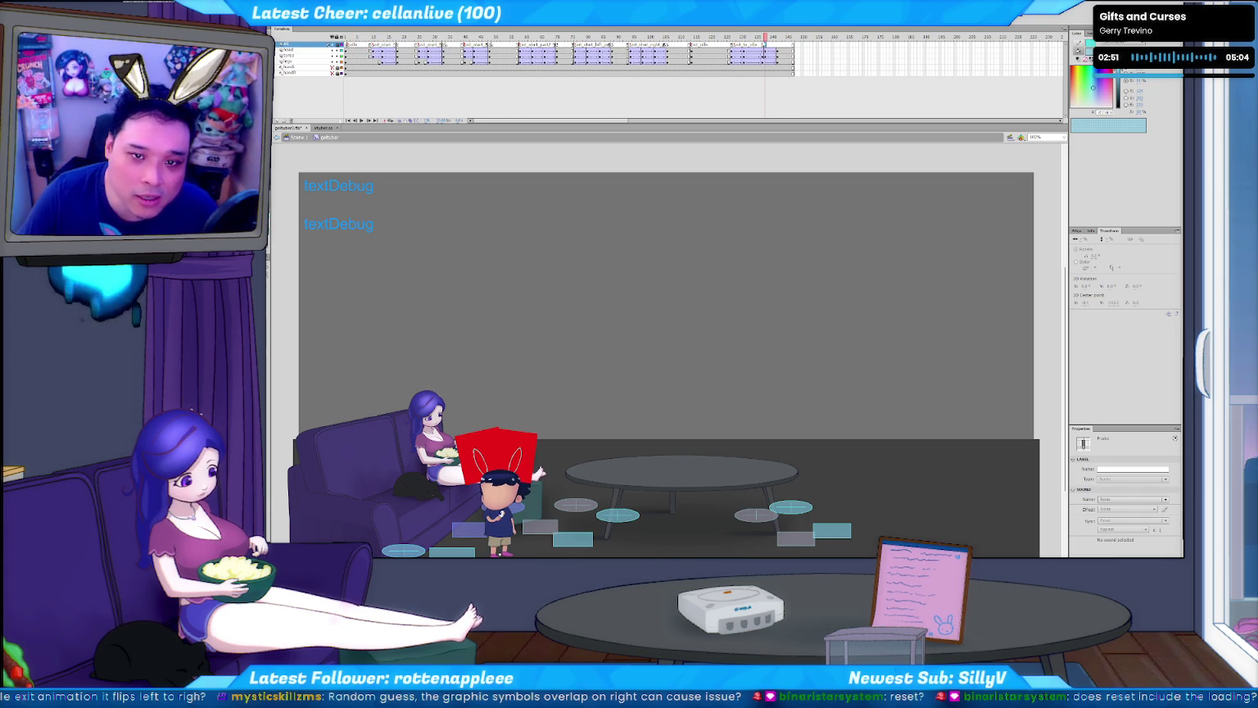
pyautogui.click(324, 128)
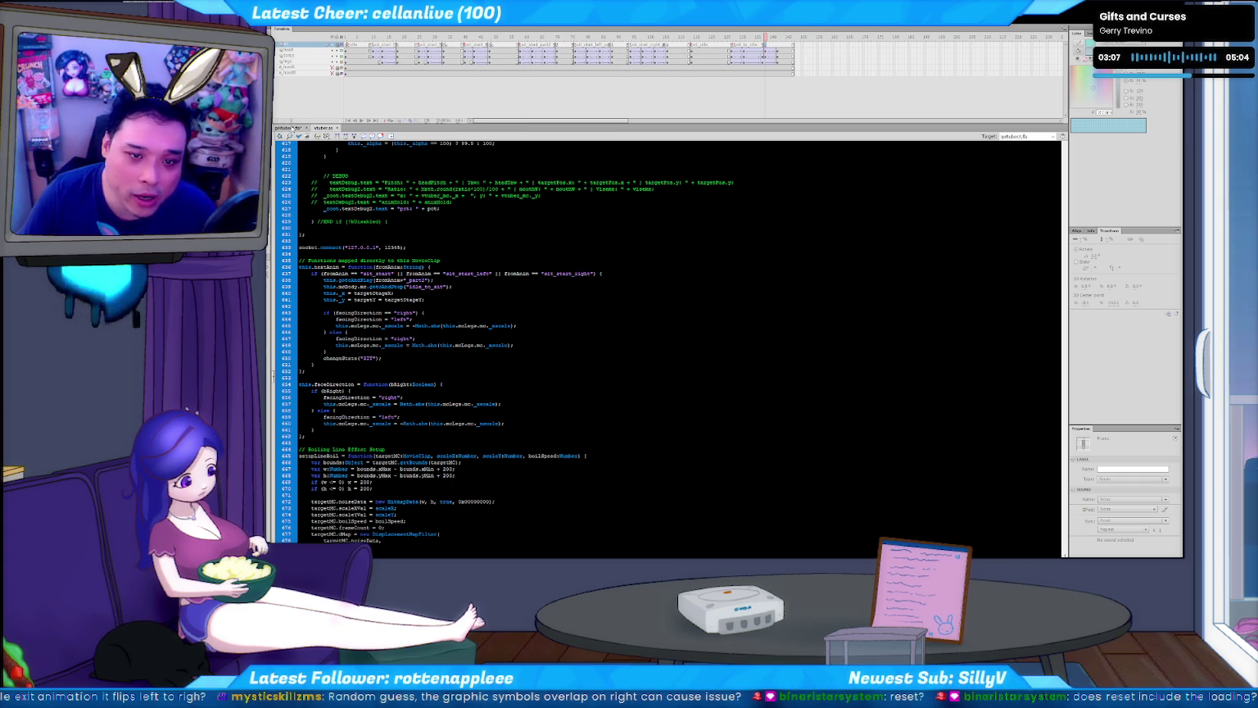
pyautogui.click(291, 128)
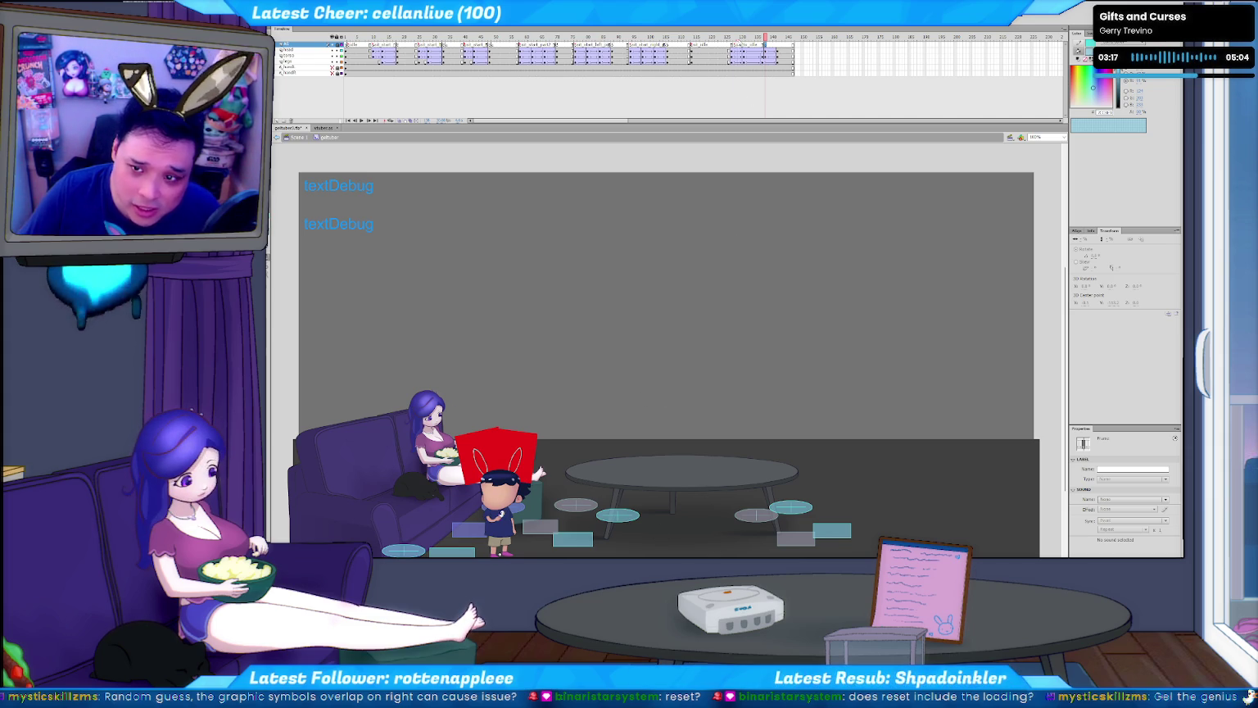
pyautogui.click(754, 37)
pyautogui.press(',')
pyautogui.press(',')
pyautogui.press(',')
pyautogui.press(',')
pyautogui.press(',')
pyautogui.press(',')
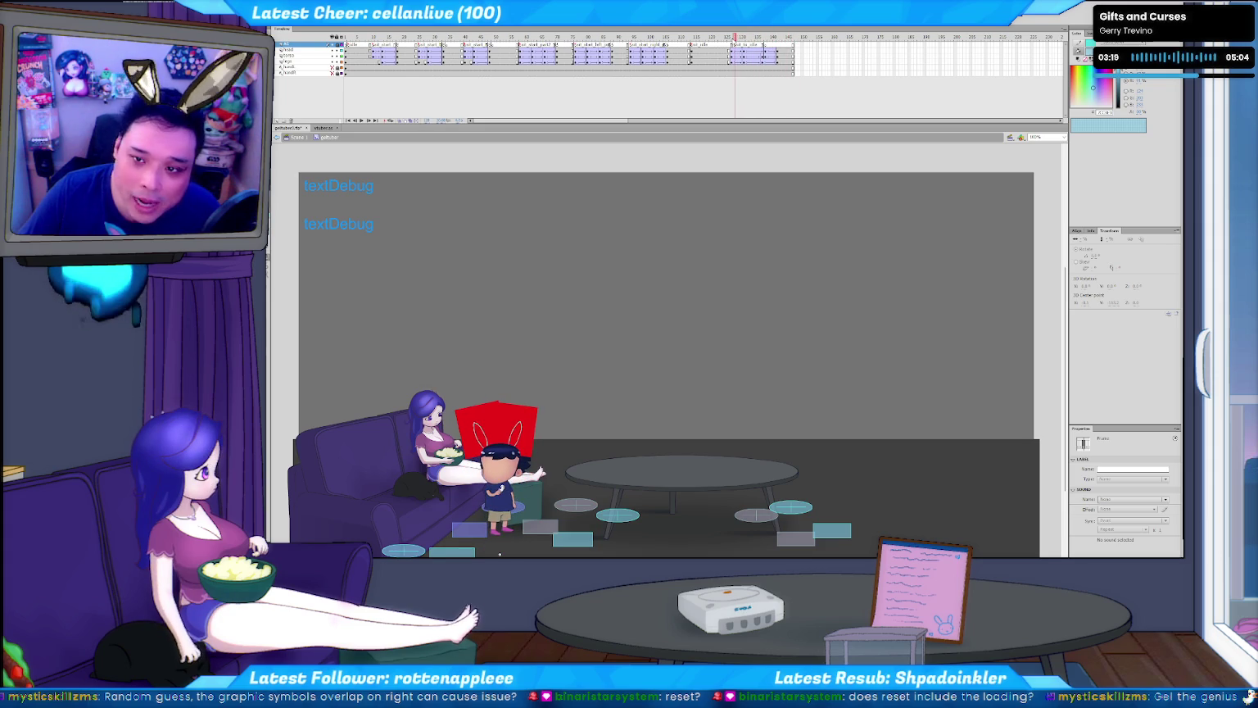
pyautogui.press('.')
pyautogui.press('.')
pyautogui.press('.')
pyautogui.press('.')
pyautogui.press('.')
pyautogui.press('.')
pyautogui.press('.')
pyautogui.press('.')
pyautogui.press('.')
pyautogui.press('.')
pyautogui.press('.')
pyautogui.press('.')
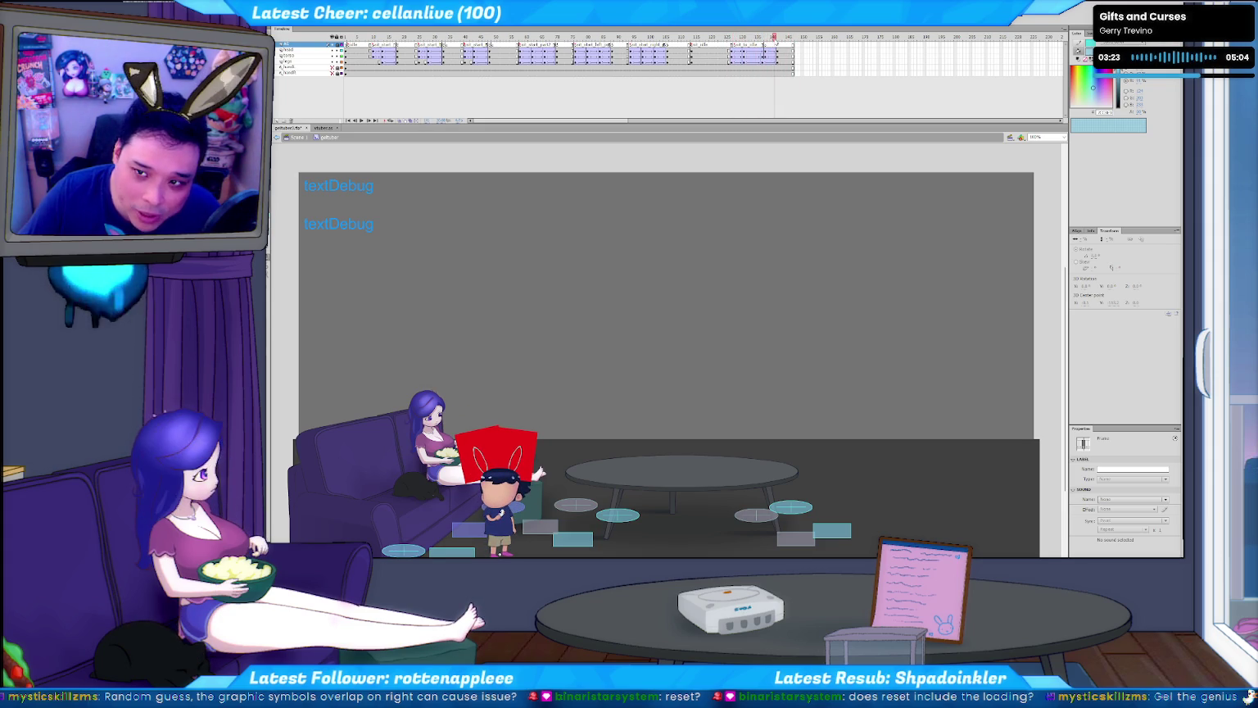
pyautogui.click(651, 273)
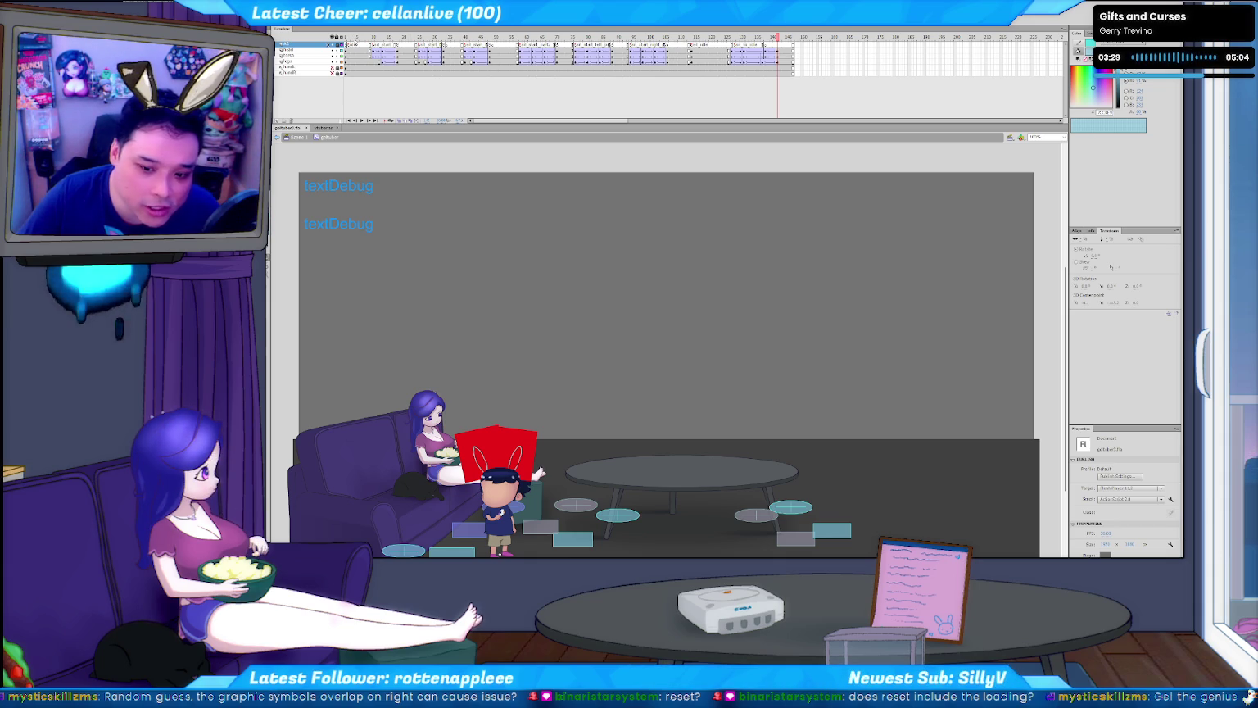
pyautogui.press('Return')
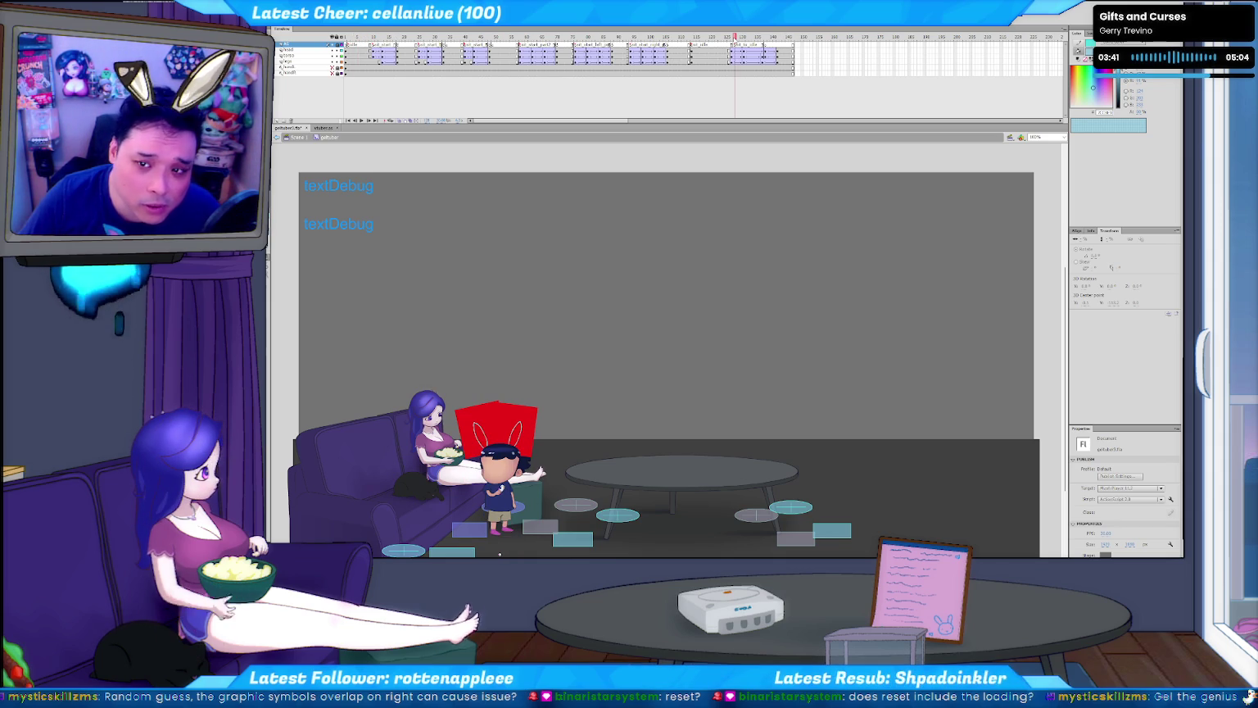
pyautogui.moveTo(731, 37); pyautogui.dragTo(769, 39)
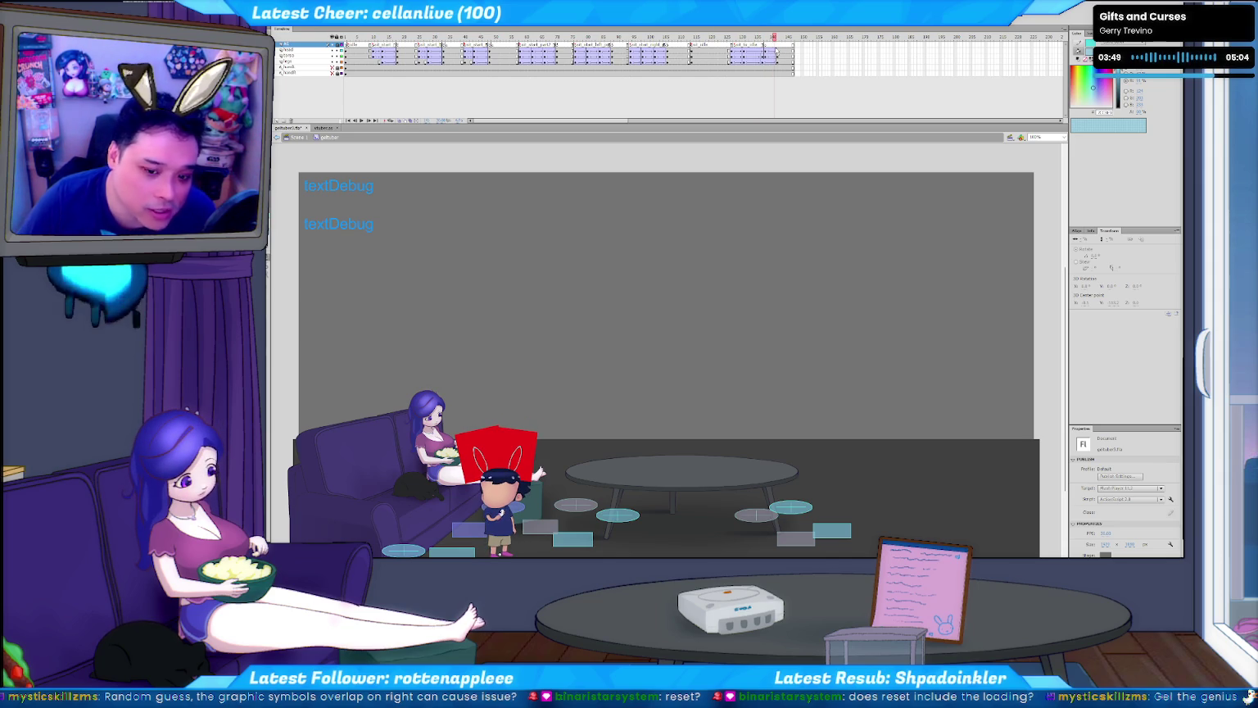
pyautogui.moveTo(772, 38); pyautogui.dragTo(773, 39)
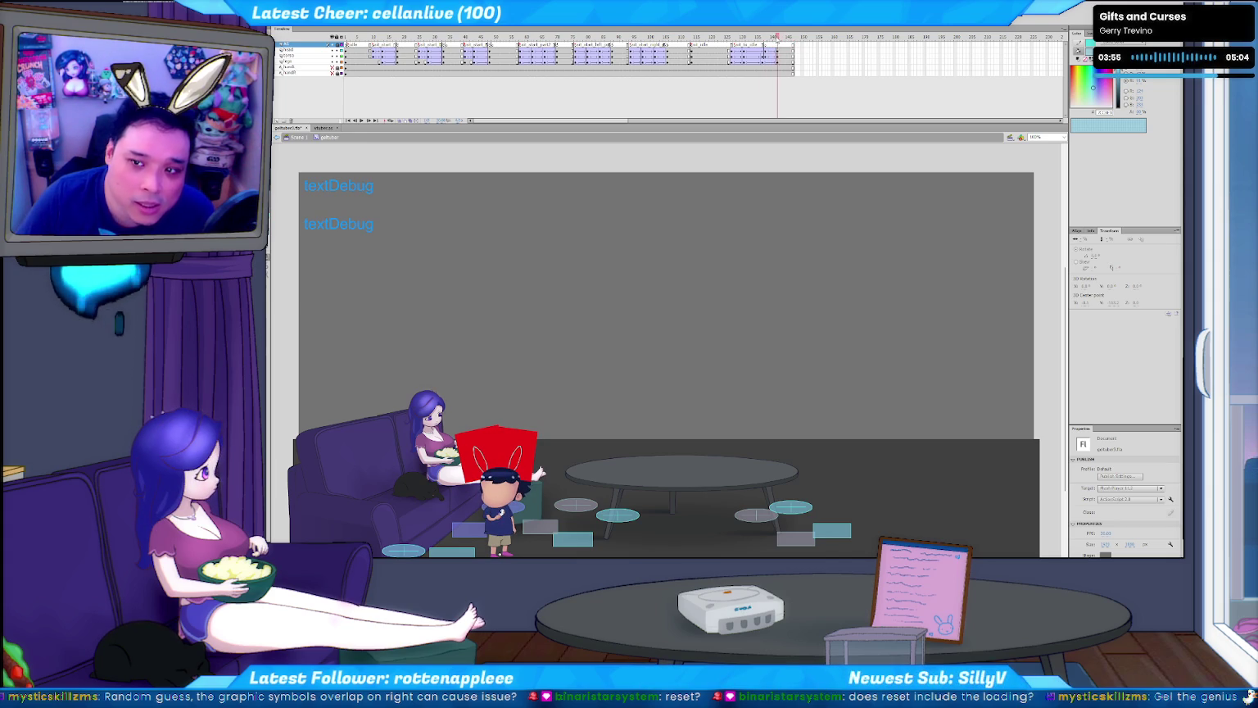
pyautogui.click(765, 45)
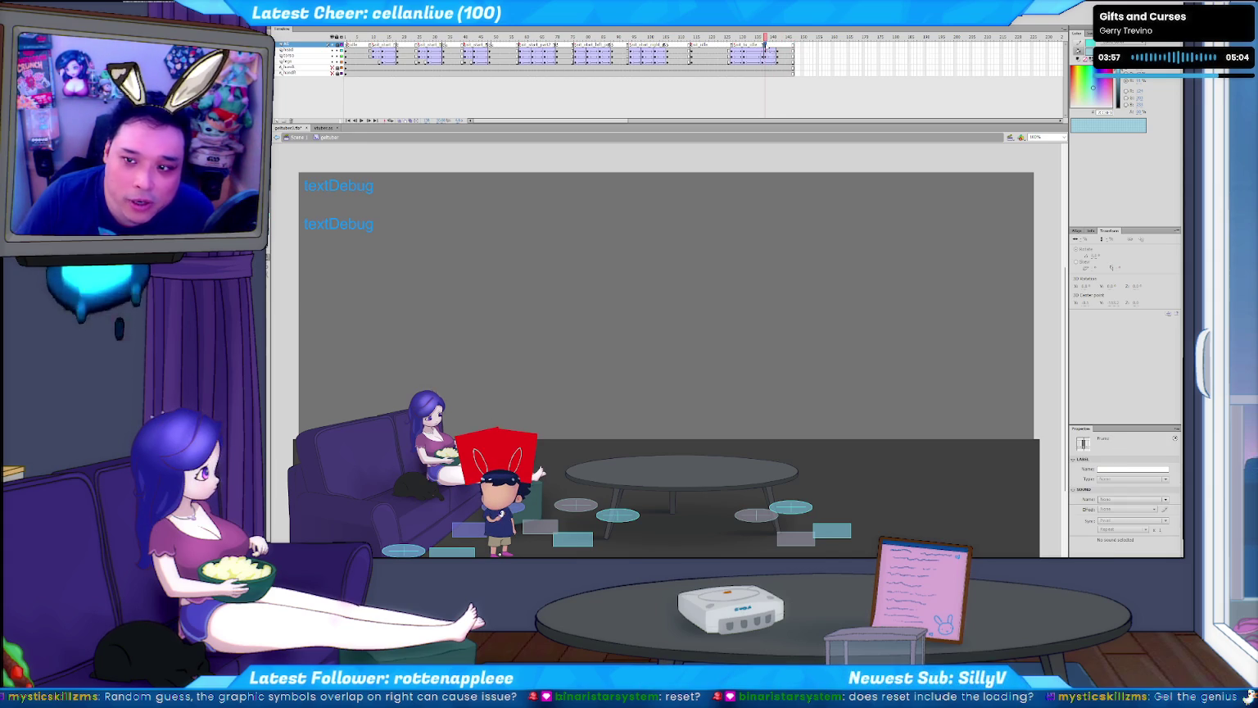
pyautogui.click(778, 37)
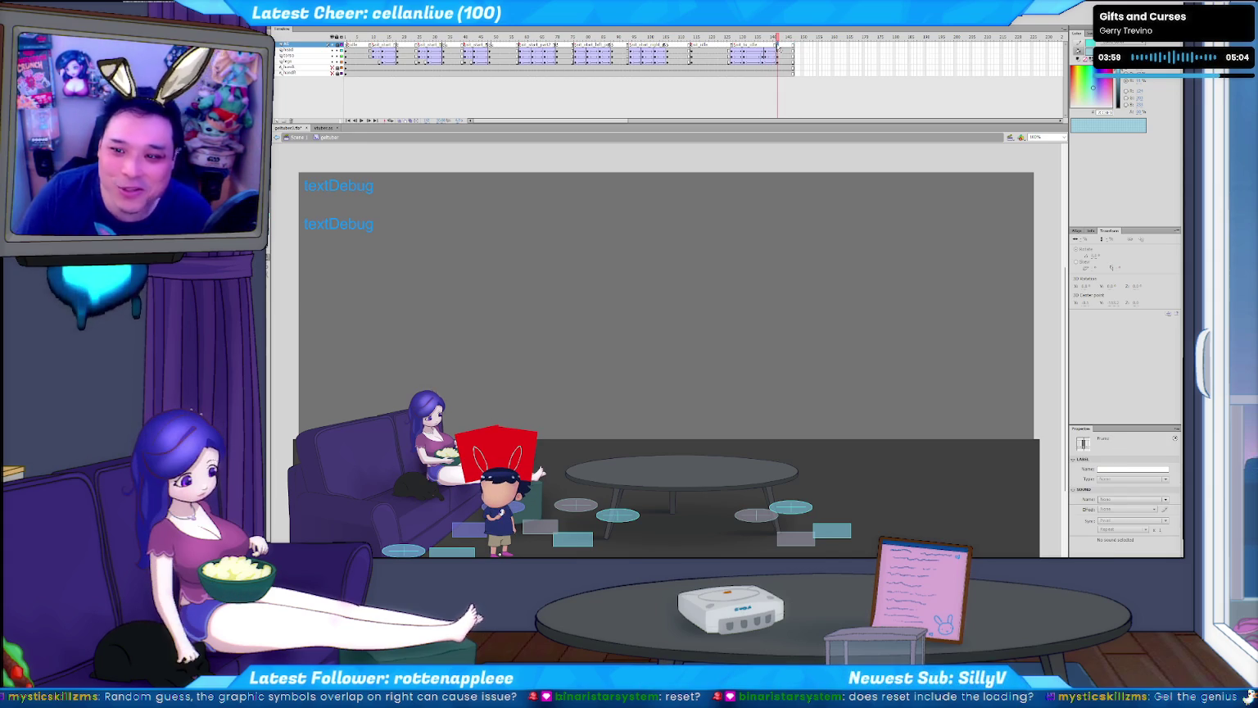
pyautogui.press('F9')
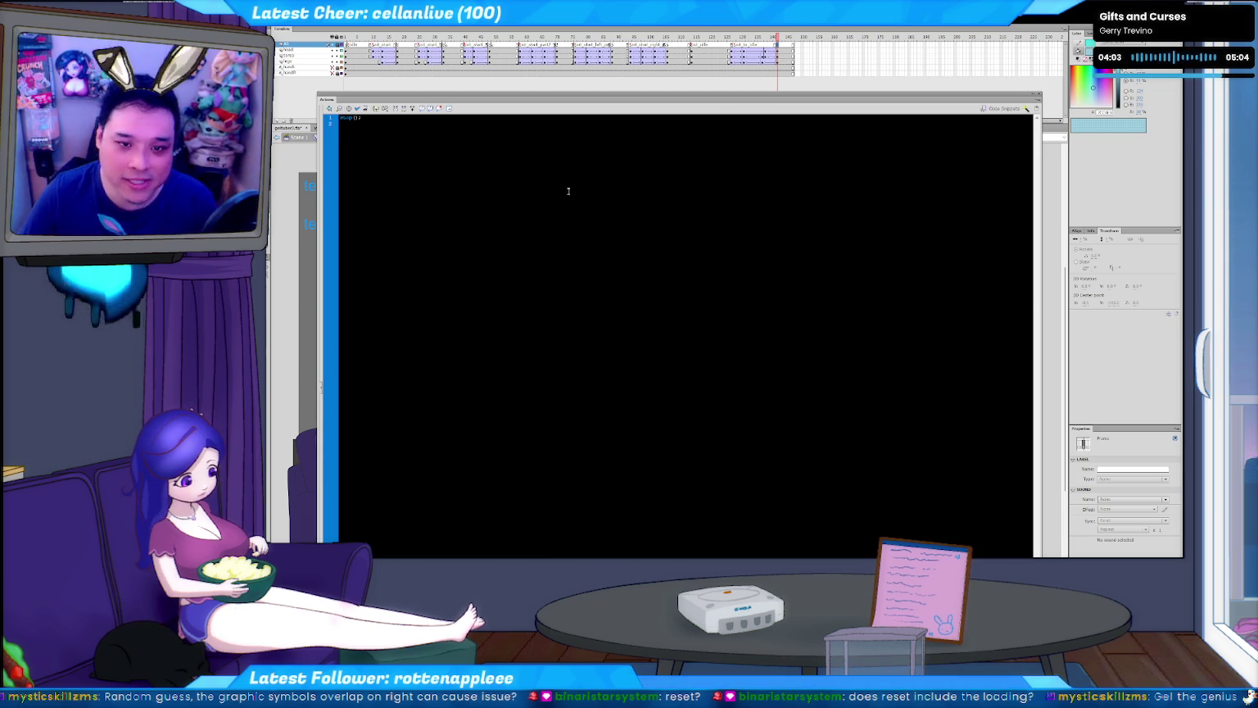
# - Close the frame script, step one frame forward, then test-run and close the movie preview
pyautogui.press('F9')
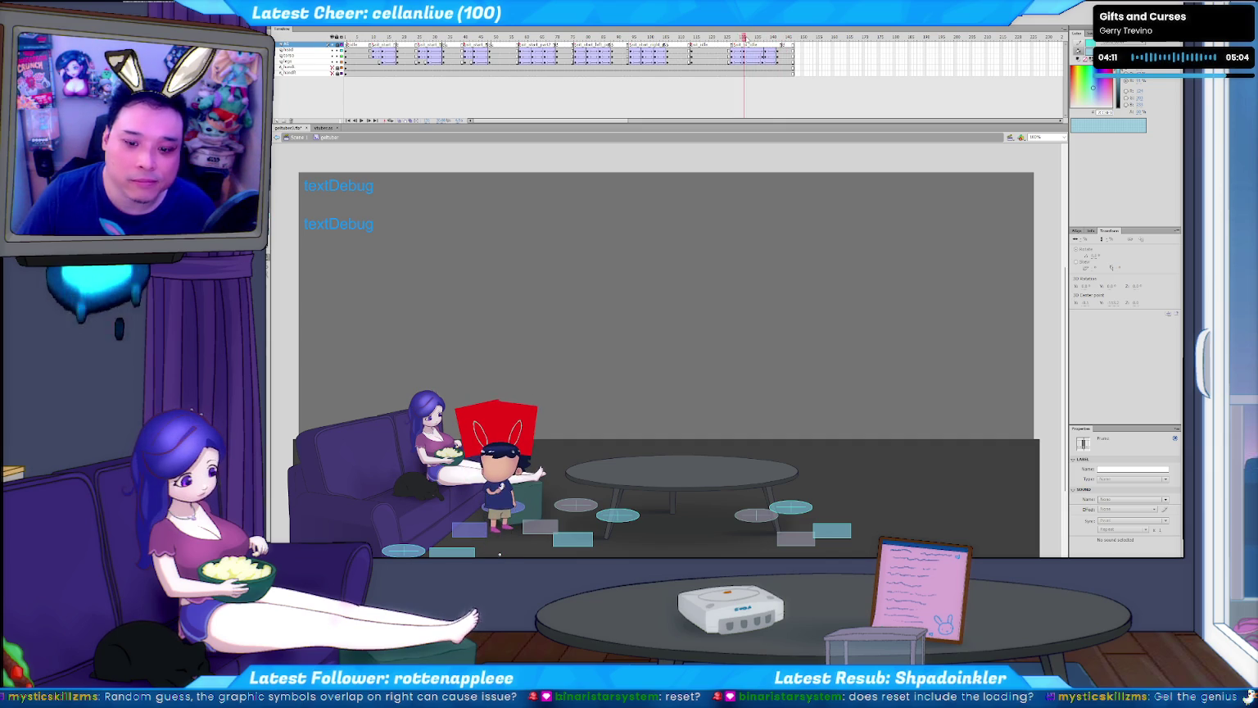
pyautogui.press('.')
pyautogui.hotkey('ctrl', 'Return')
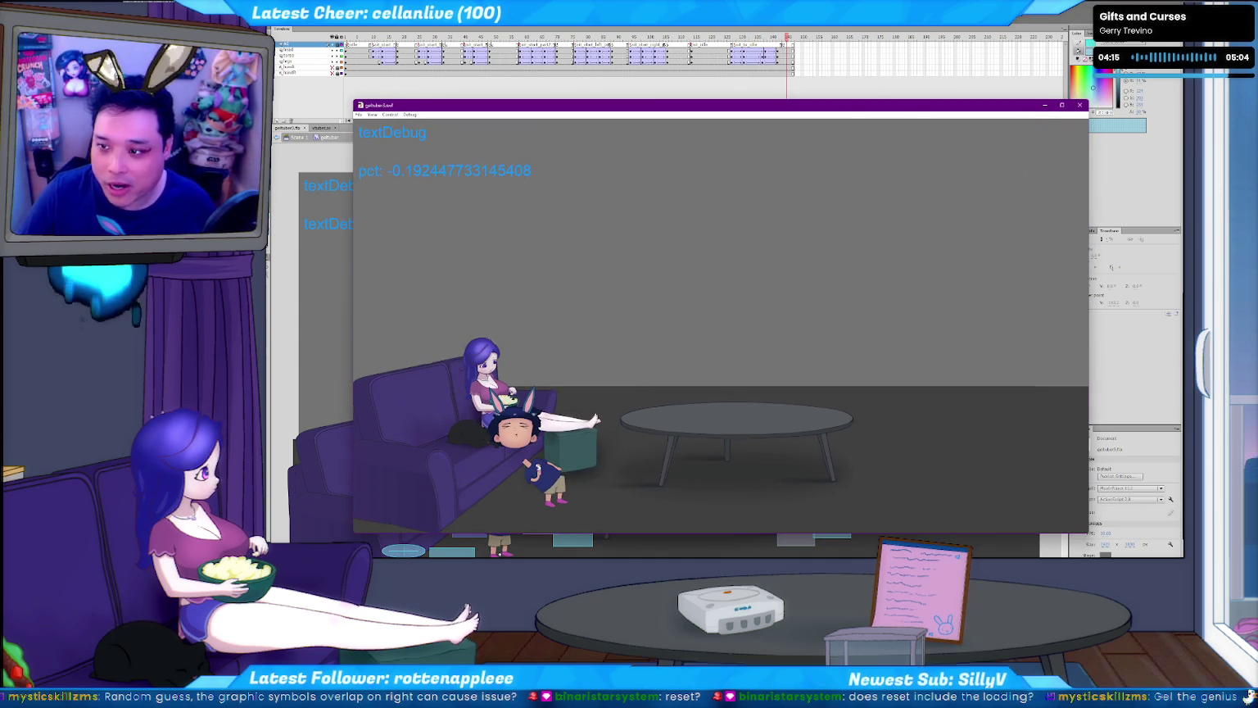
pyautogui.click(1080, 105)
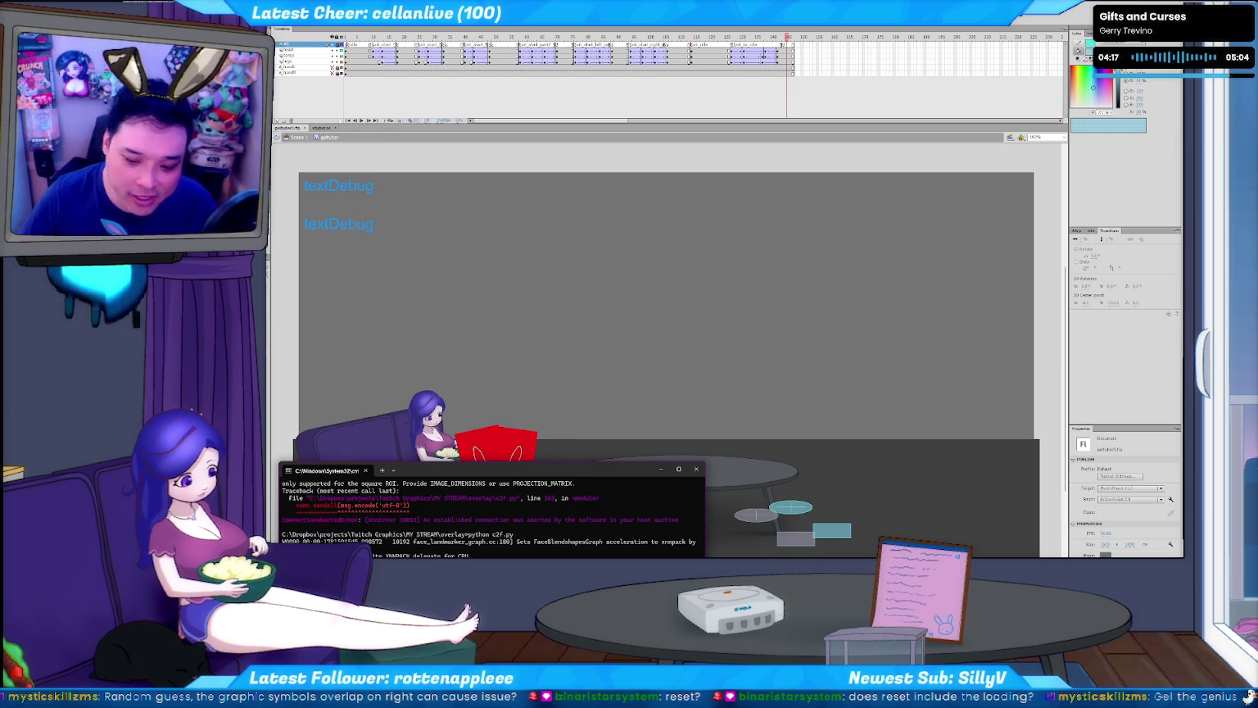
# - Run gettuber test.bat in Ruffle, reposition and watch it, then close it and return to Flash
pyautogui.hotkey('alt', 'Tab')
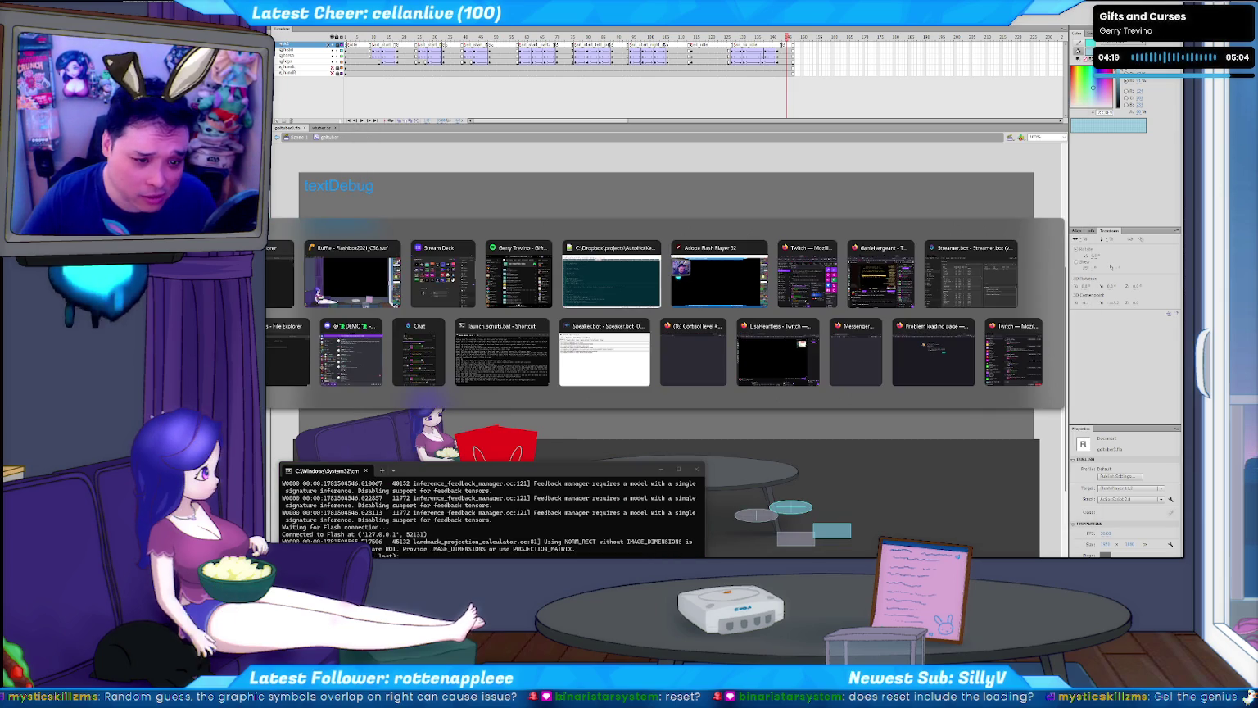
pyautogui.hotkey('alt', 'Tab')
pyautogui.press('Return')
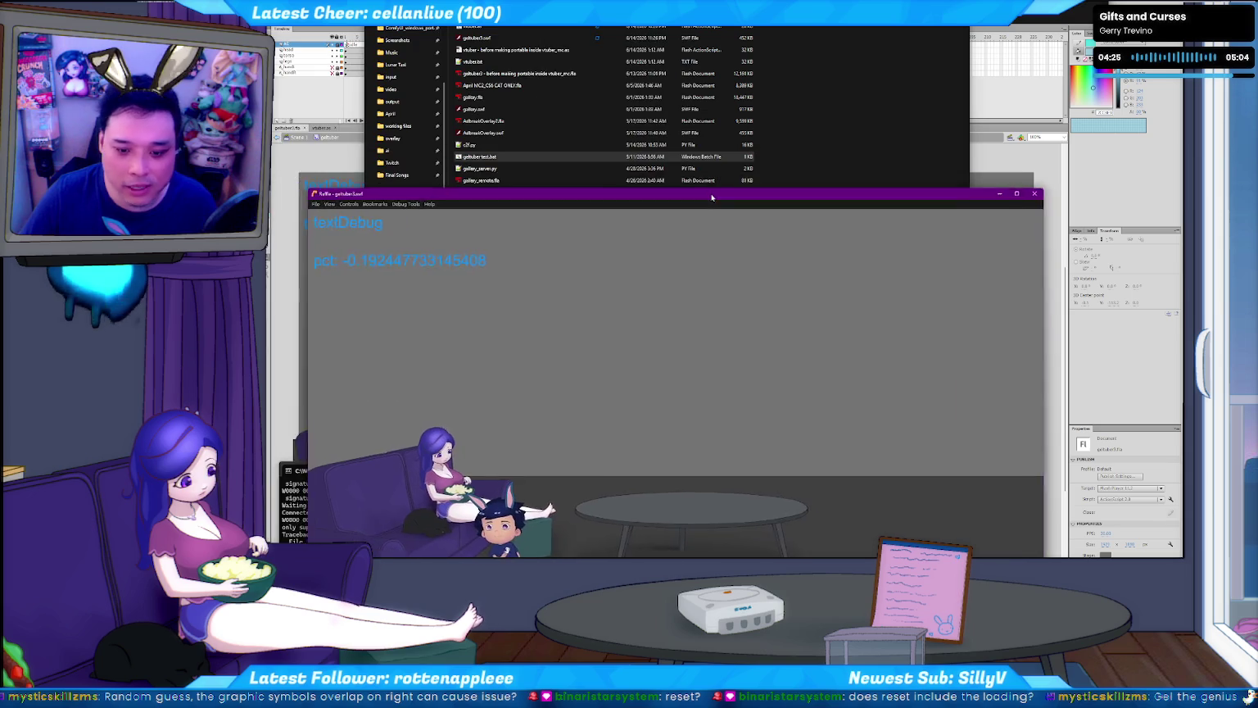
pyautogui.moveTo(712, 198); pyautogui.dragTo(674, 180)
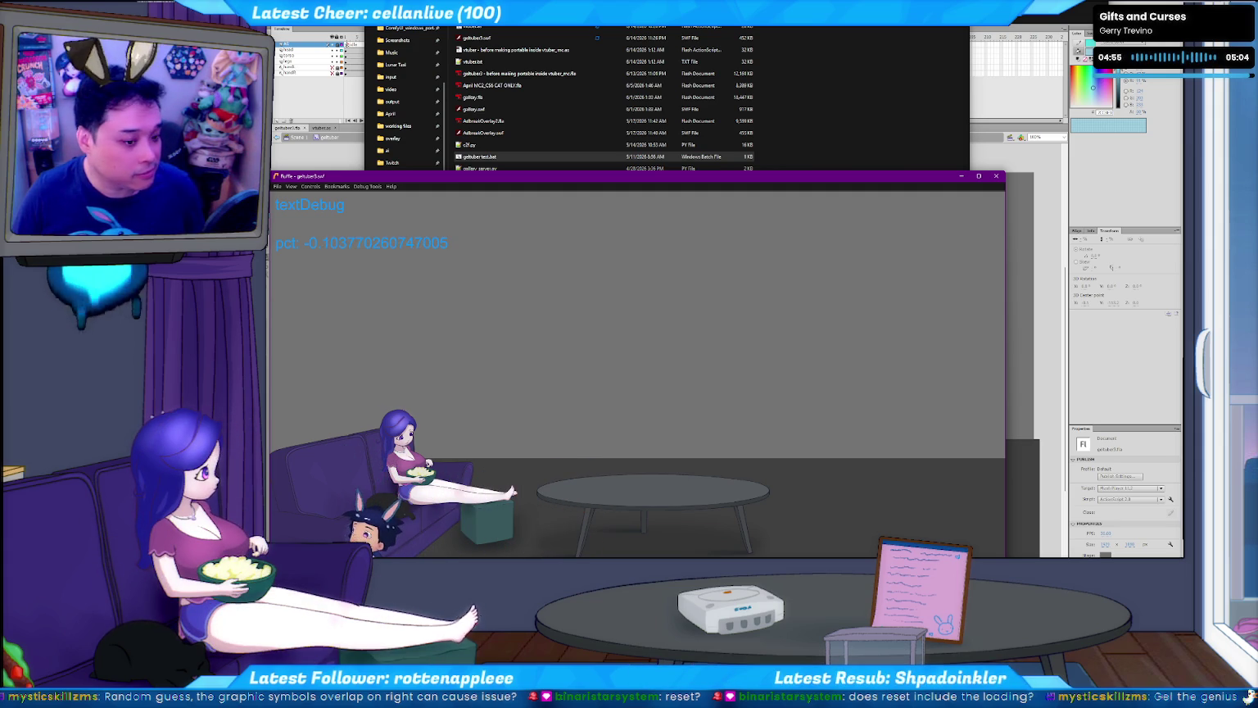
pyautogui.click(995, 177)
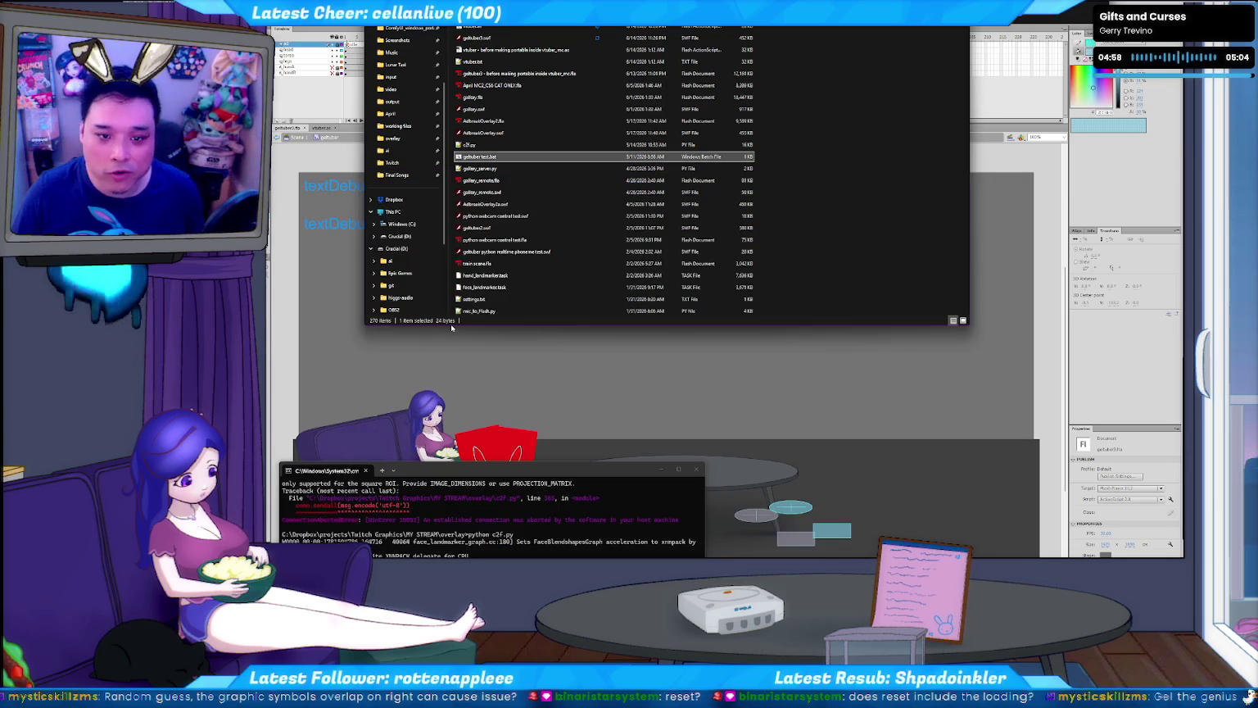
pyautogui.click(269, 304)
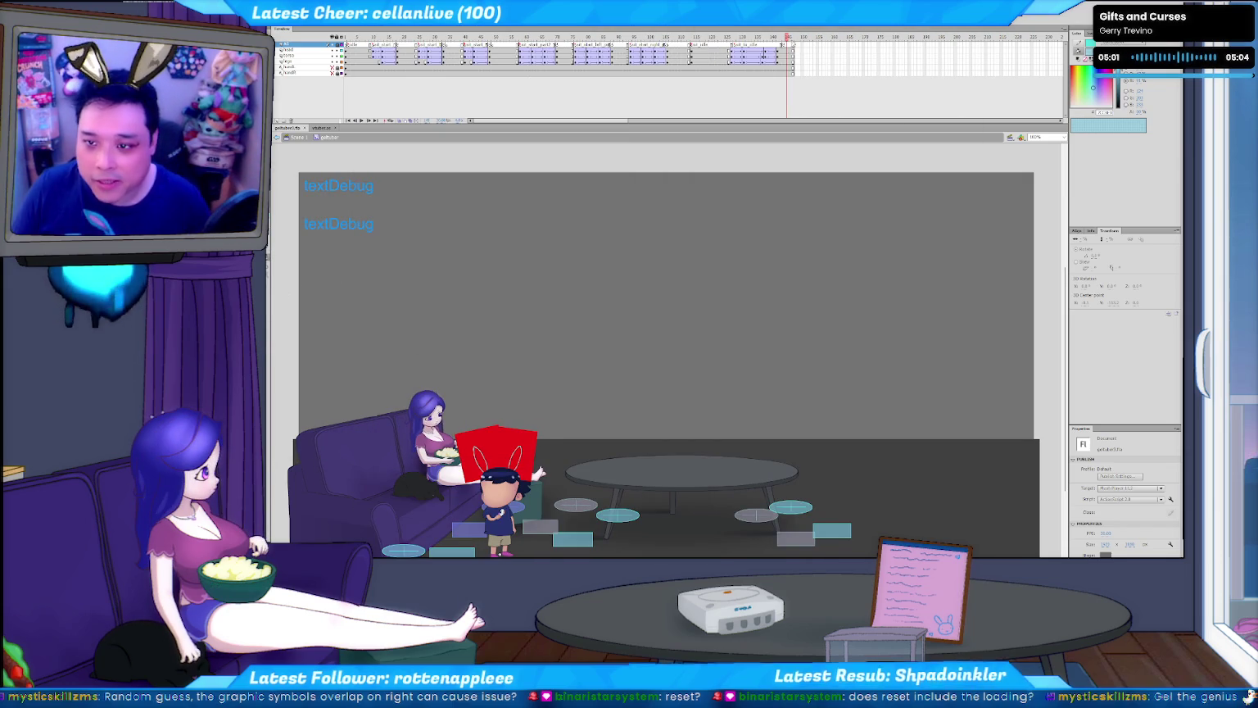
# - Close the gifuber3.fla document, answering its save prompt, and close the vtuber.as script
pyautogui.click(784, 44)
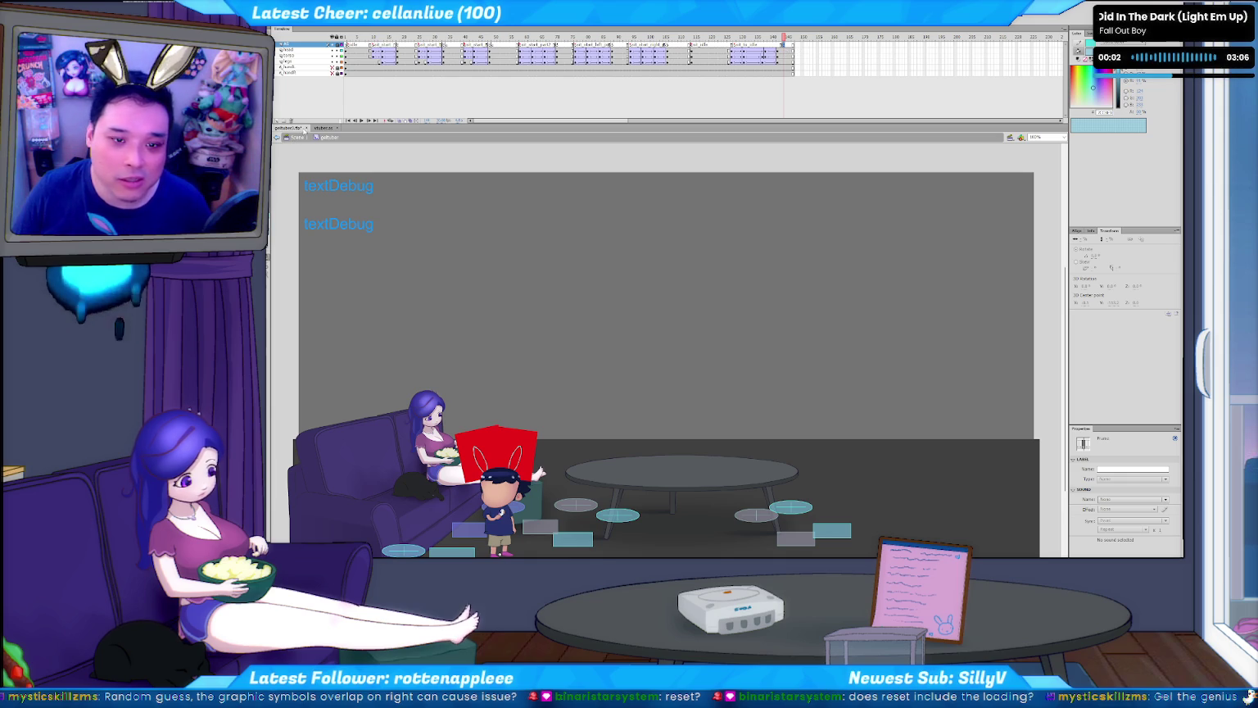
pyautogui.click(309, 128)
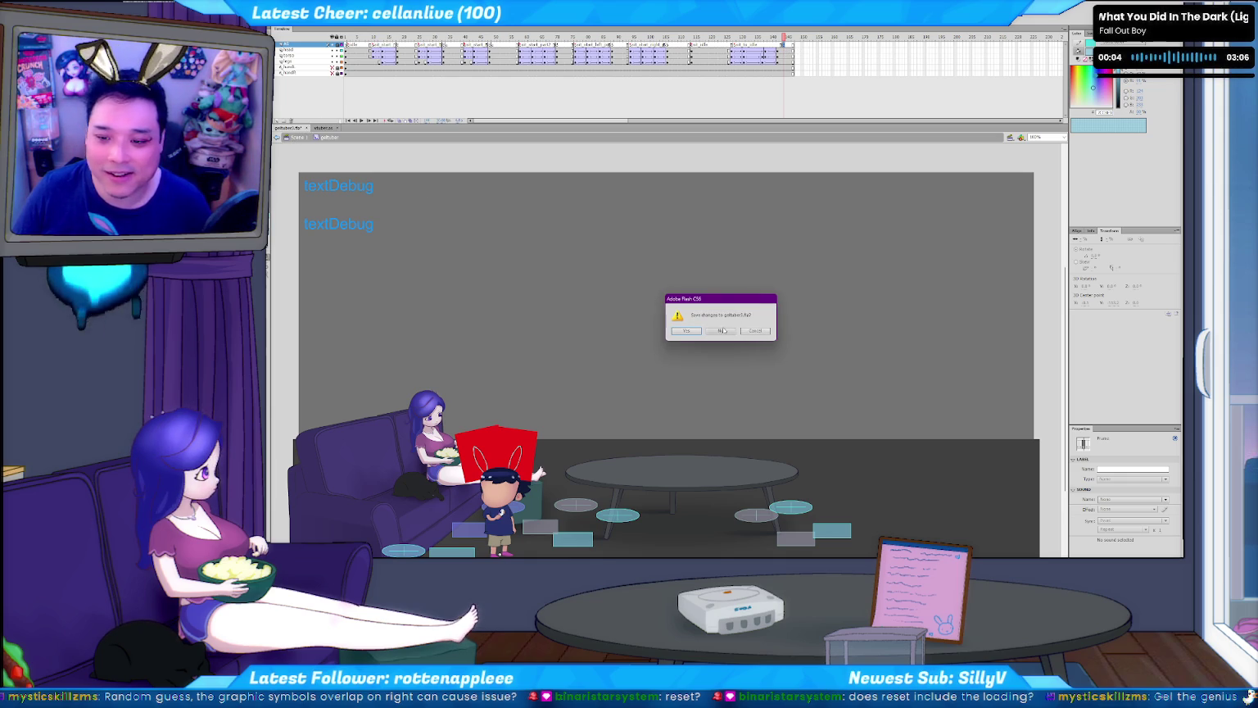
pyautogui.press('Return')
pyautogui.hotkey('ctrl', 'w')
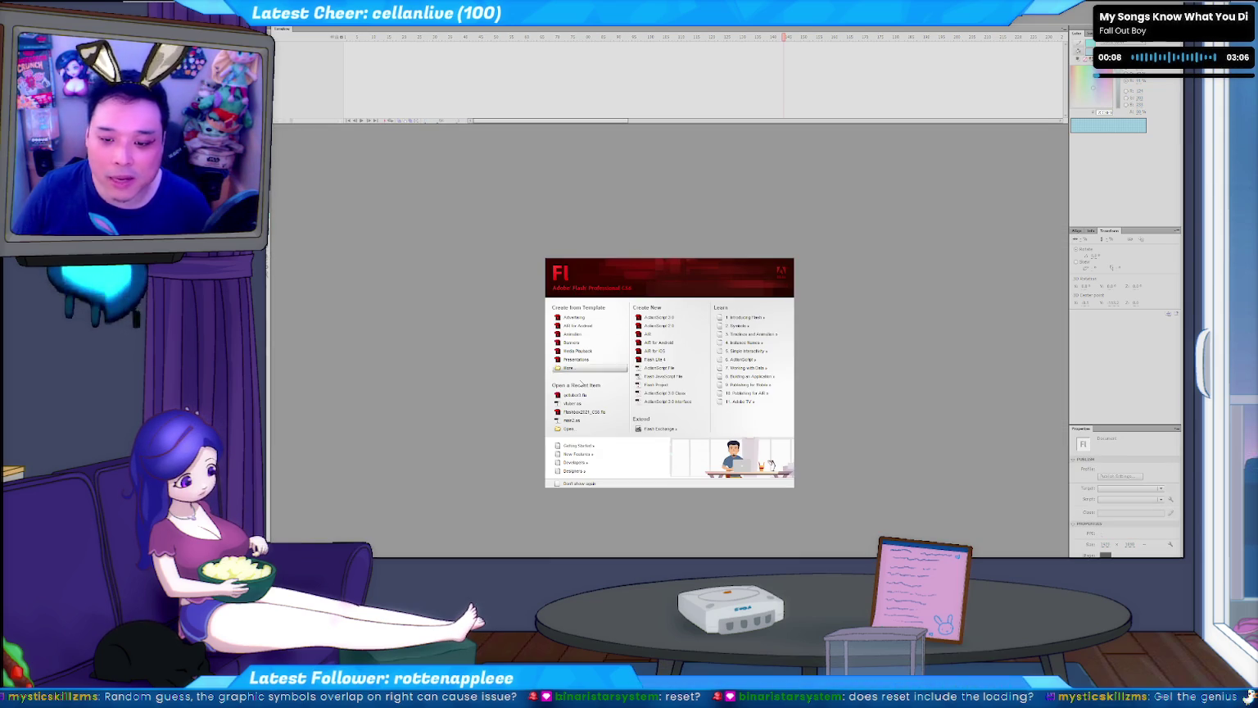
# - Open Flashbox2021_CS6.fla from Recent Items past the Font Mapping warning and edit the gettuber symbol
pyautogui.click(586, 411)
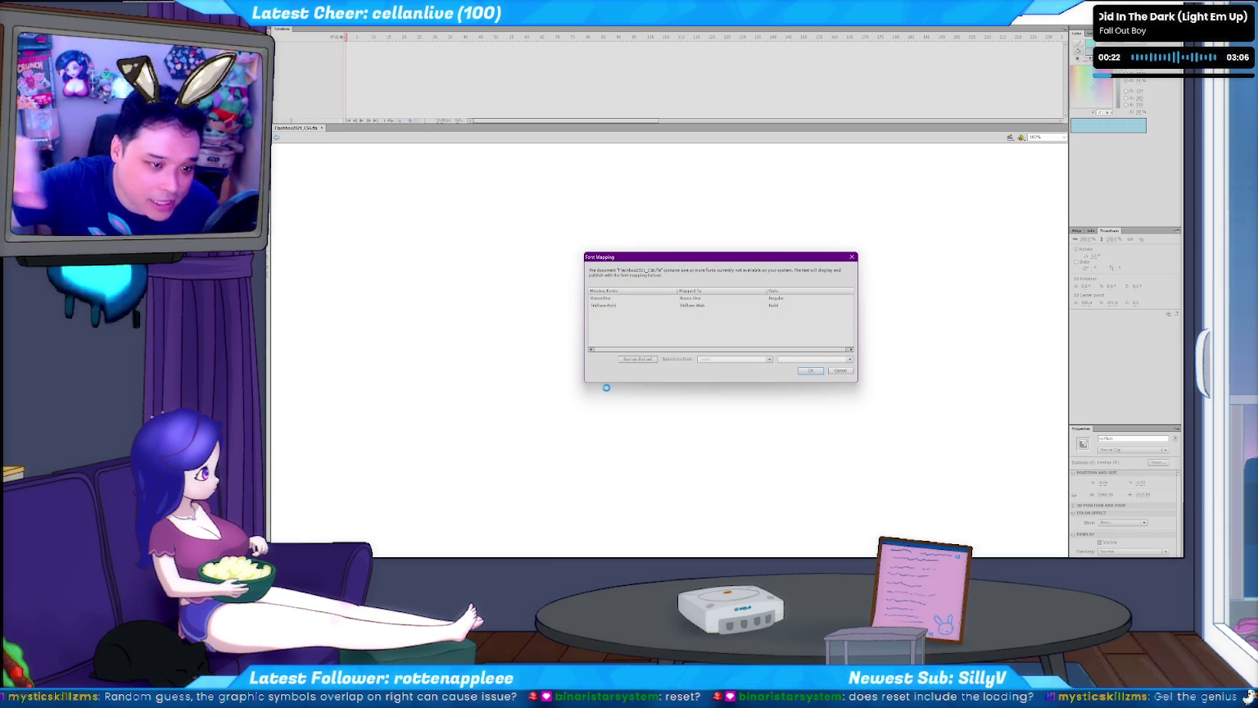
pyautogui.click(841, 371)
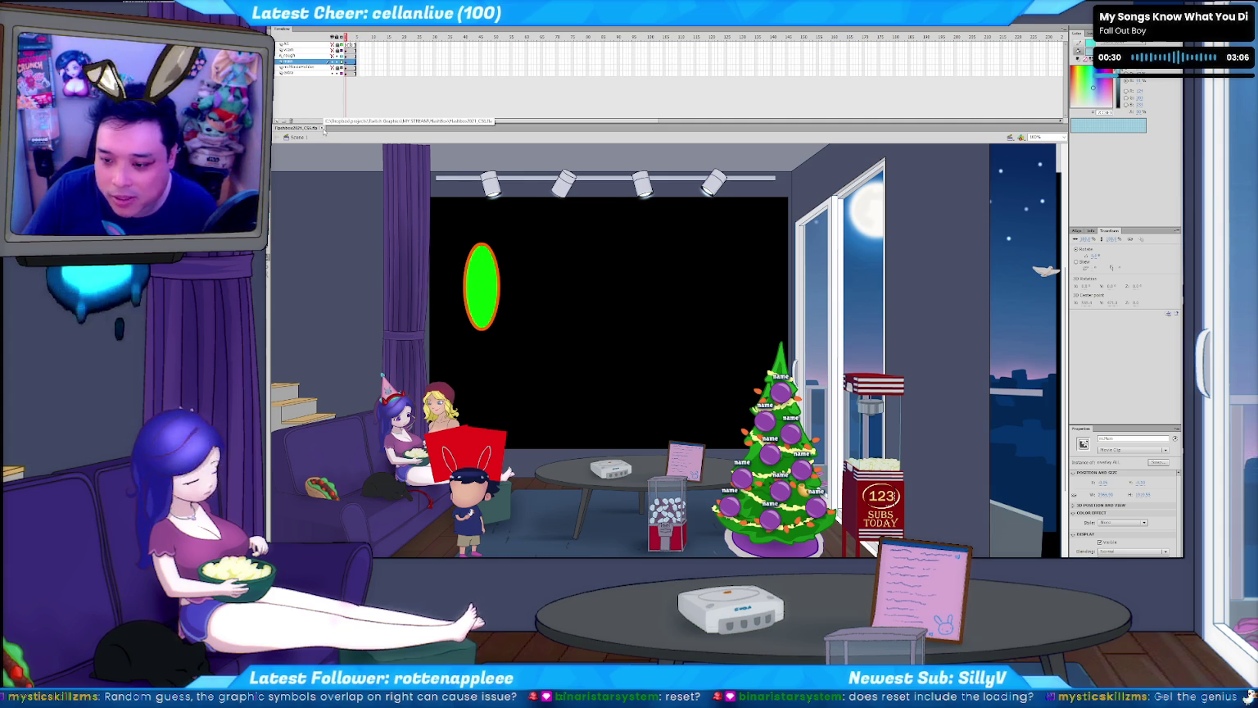
pyautogui.doubleClick(470, 501)
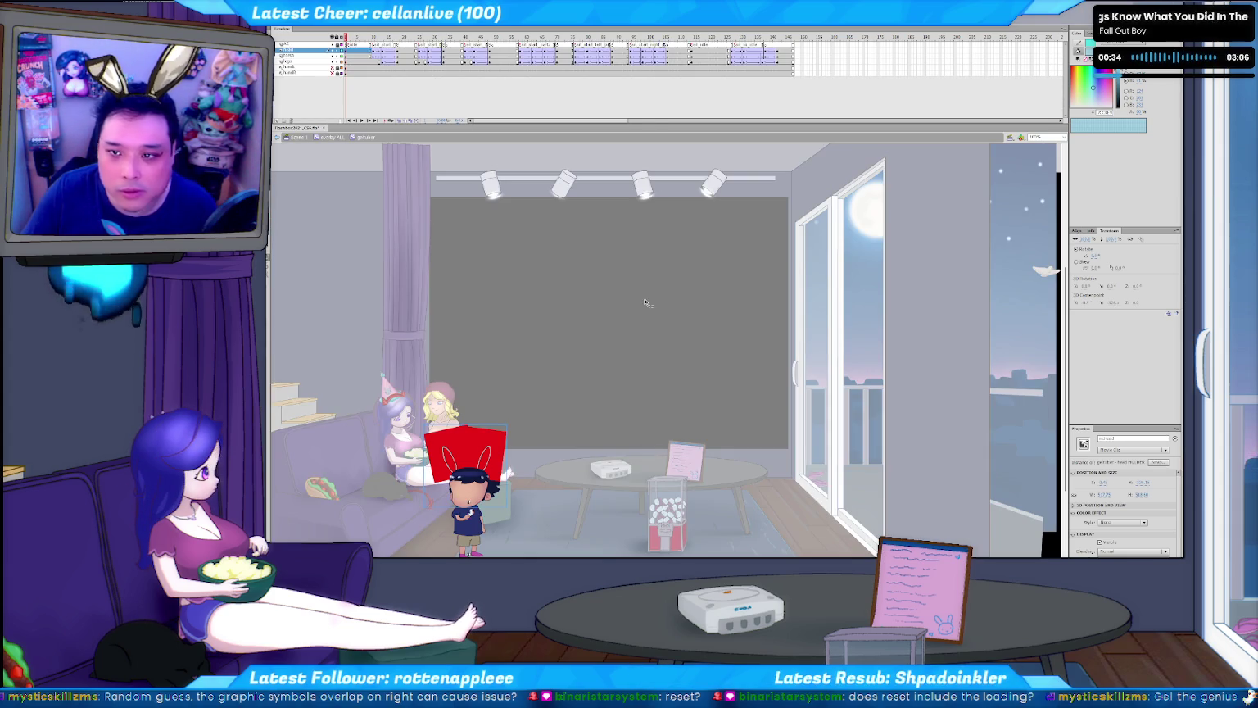
# - Test-run the overlay from frame 145, close the preview, and switch to the tracking console
pyautogui.click(784, 46)
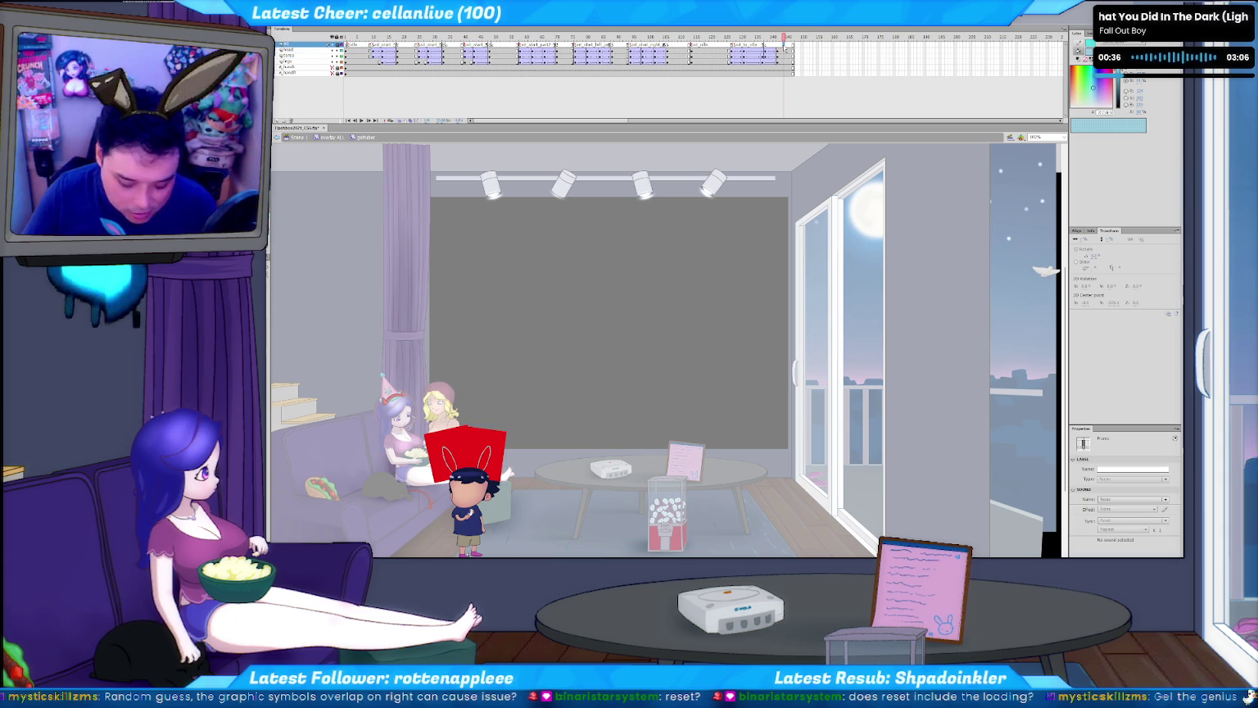
pyautogui.hotkey('ctrl', 'Return')
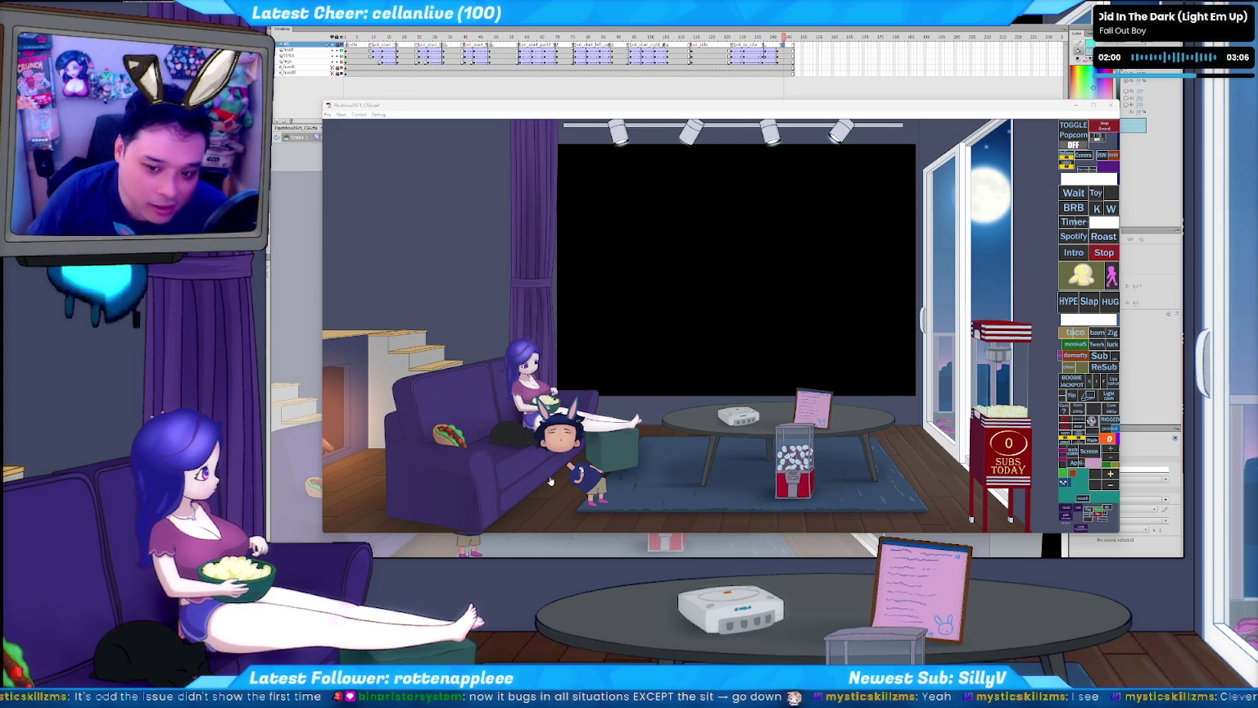
pyautogui.hotkey('ctrl', 'w')
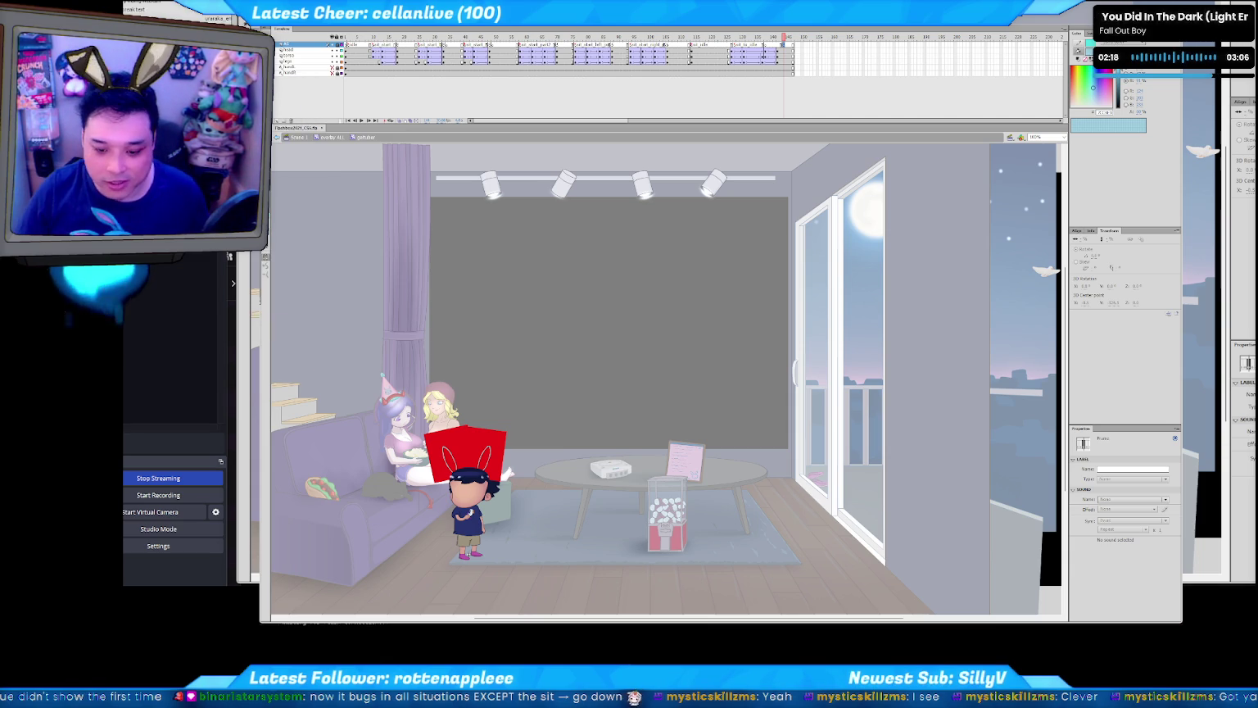
pyautogui.hotkey('alt', 'Tab')
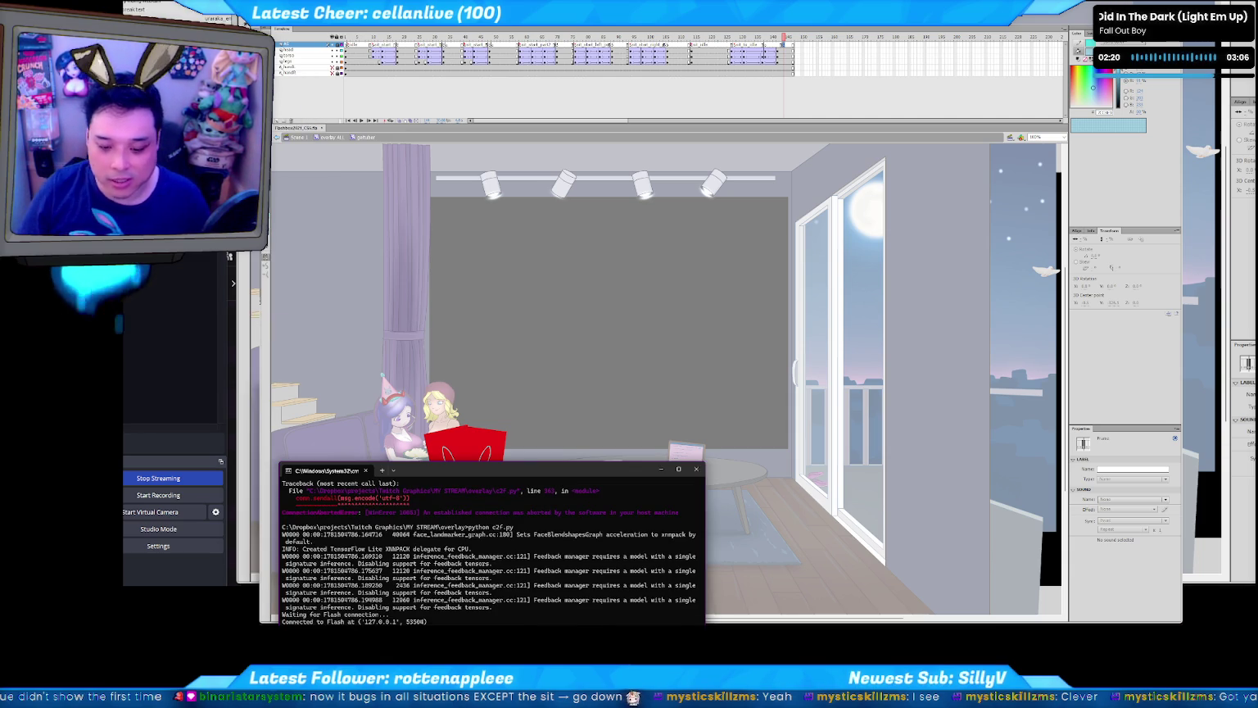
# - Rerun python c2f.py and allow the test movie network access to the local host
pyautogui.press('Up')
pyautogui.press('Return')
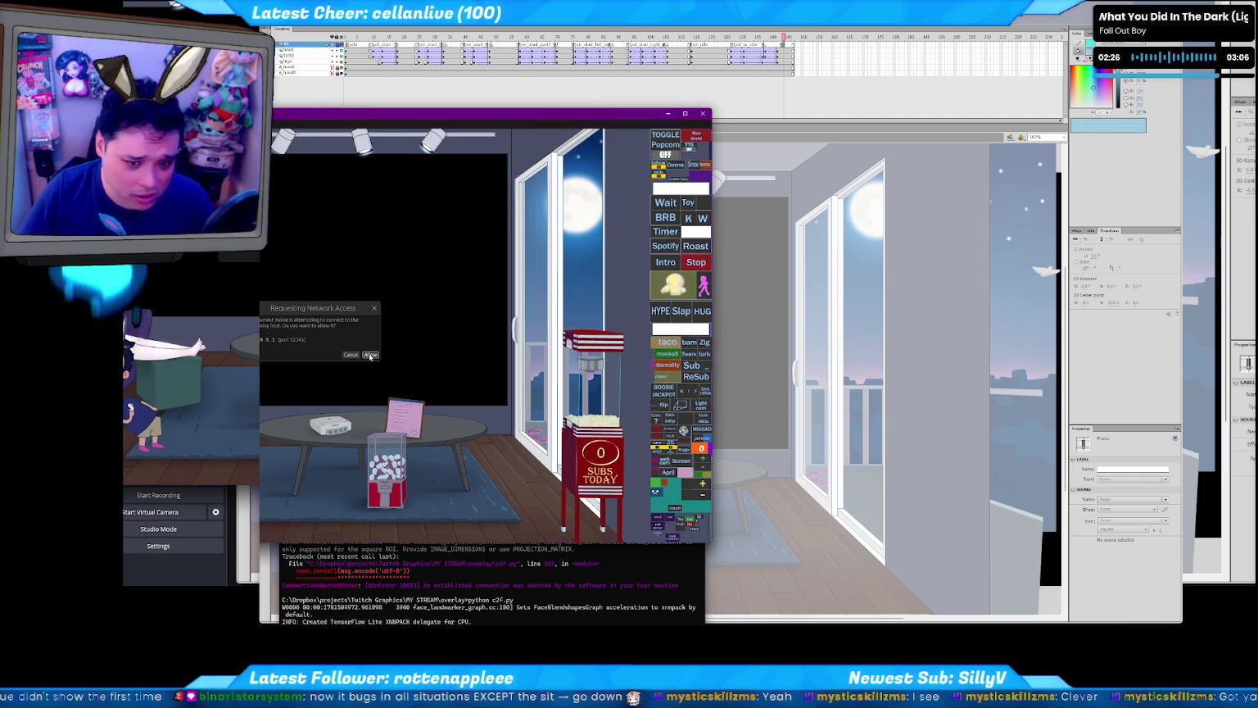
pyautogui.click(370, 355)
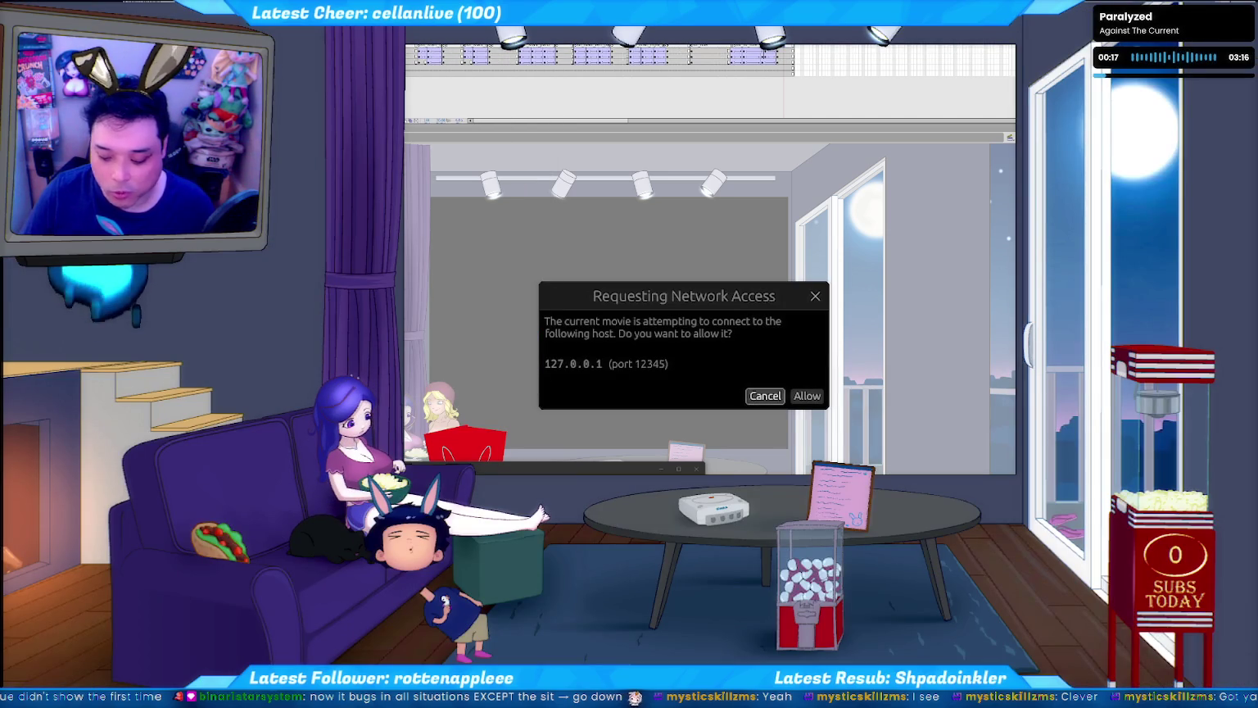
# - Dismiss the network access request and return to the recent character scene file
pyautogui.press('Return')
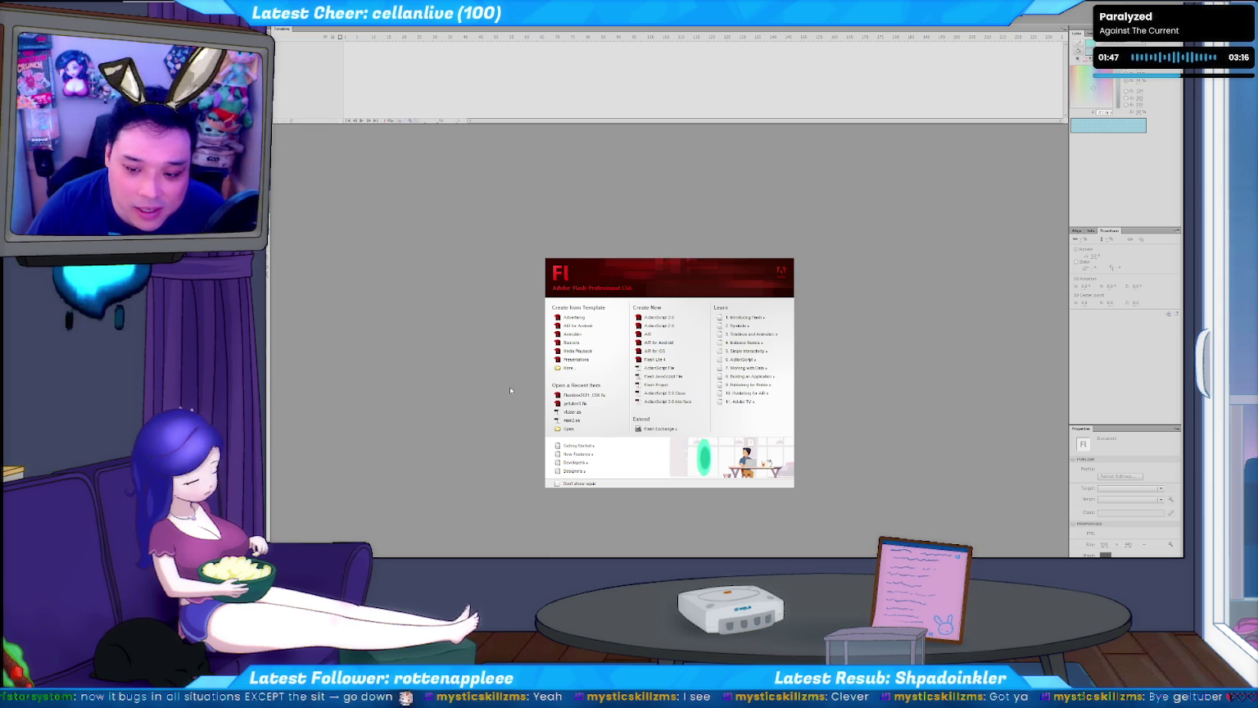
pyautogui.click(587, 402)
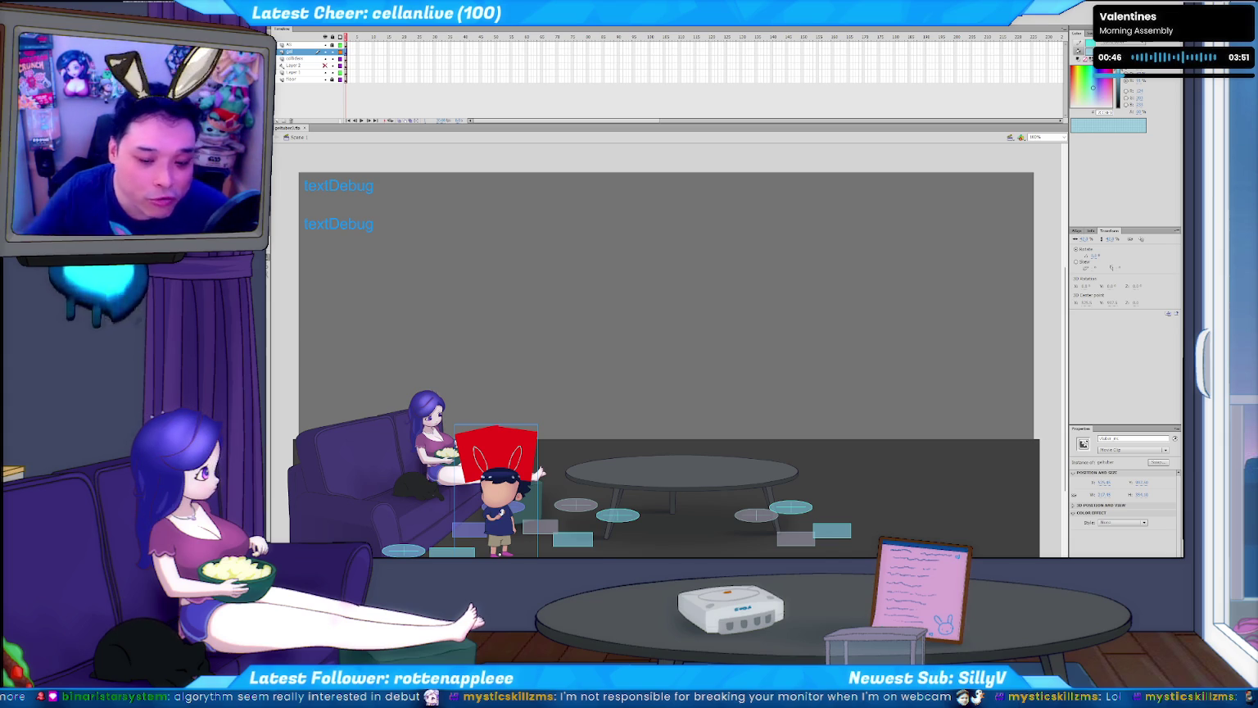
# - Open the recently used vtuber.as script in its own tab
pyautogui.hotkey('ctrl', 'shift', 'a')
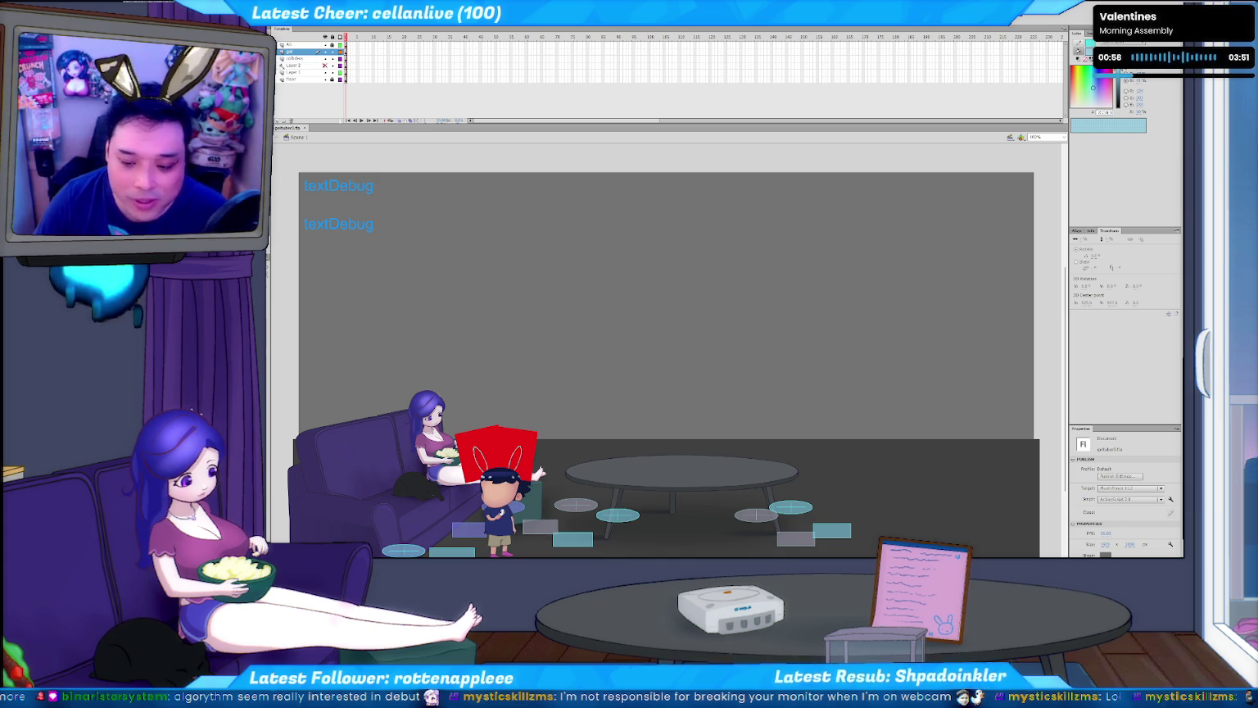
pyautogui.click(503, 485)
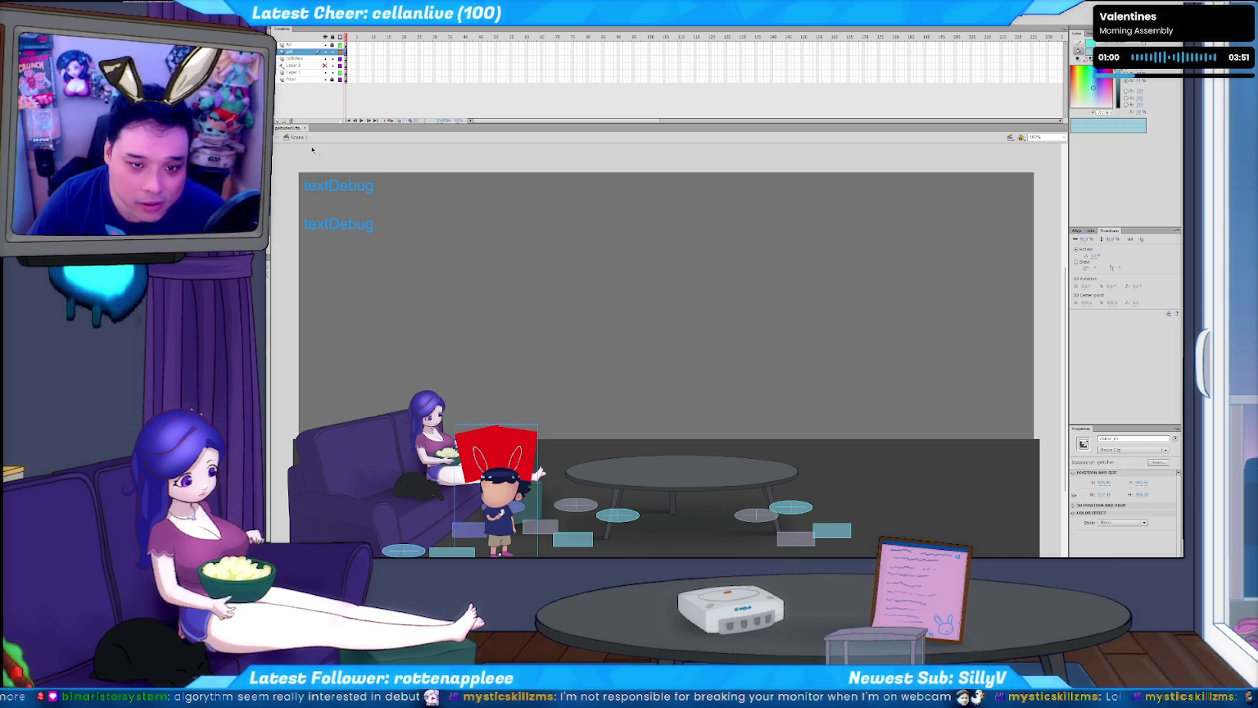
pyautogui.click(308, 99)
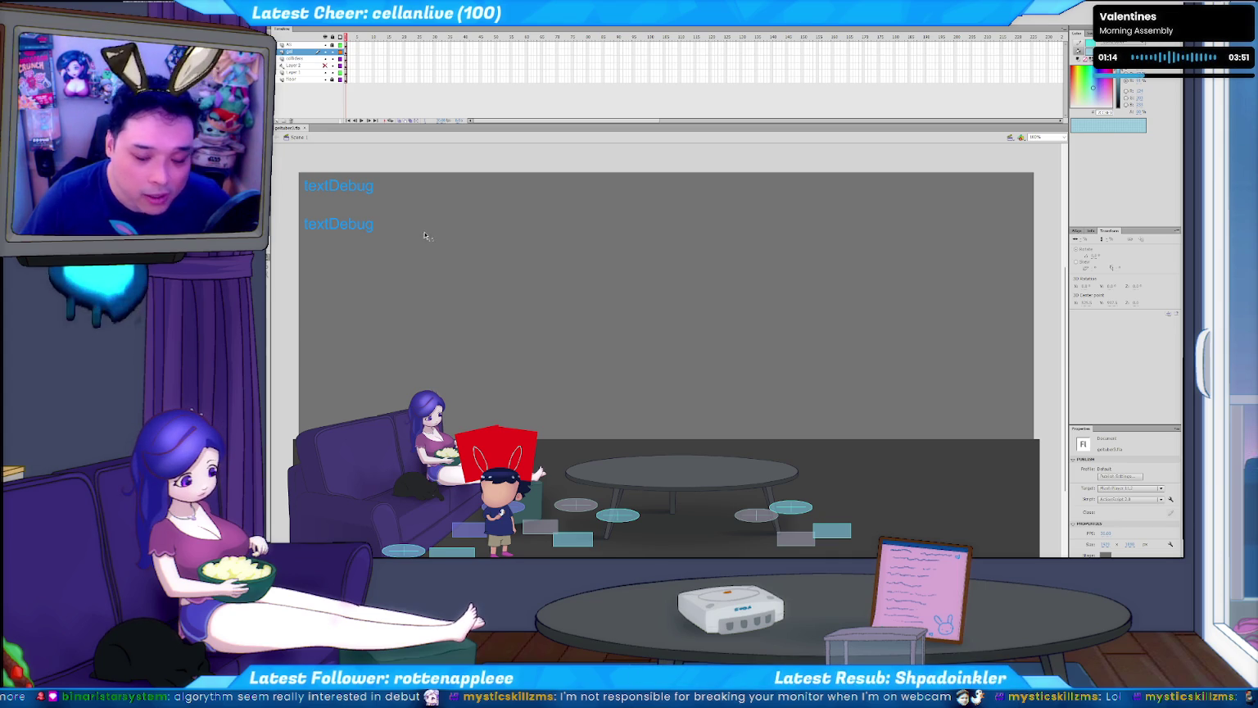
pyautogui.click(283, 20)
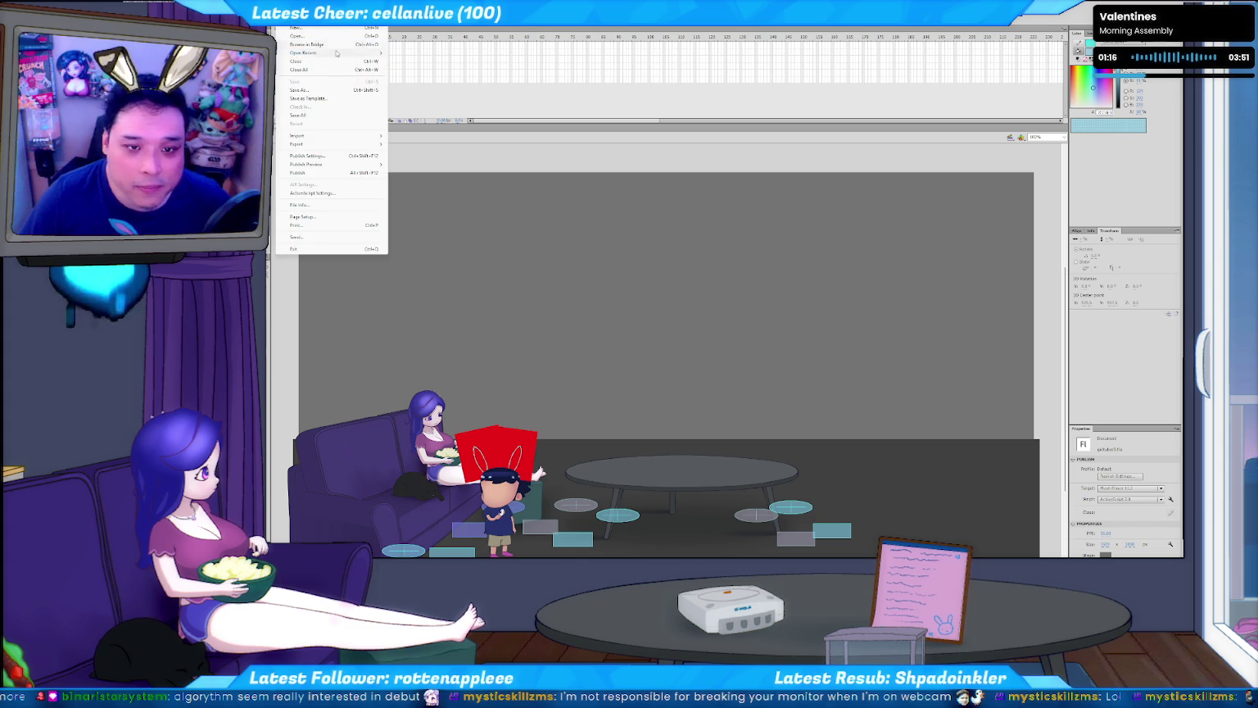
pyautogui.moveTo(304, 52)
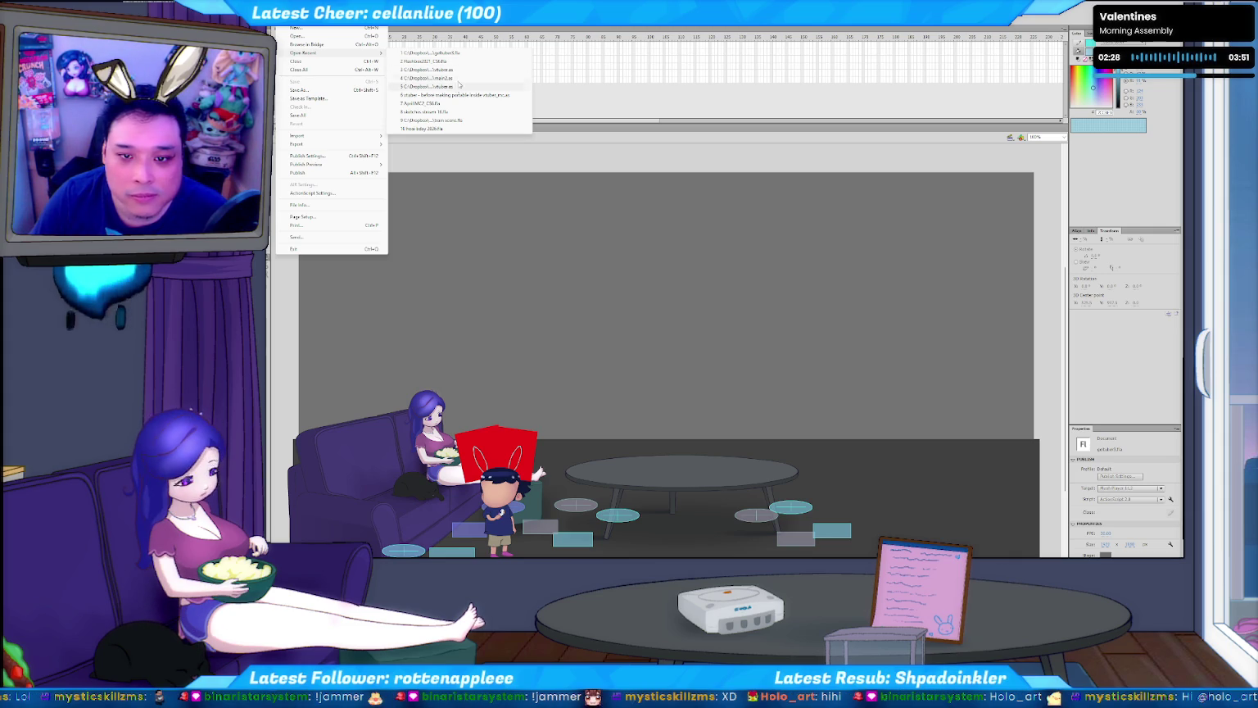
pyautogui.click(459, 85)
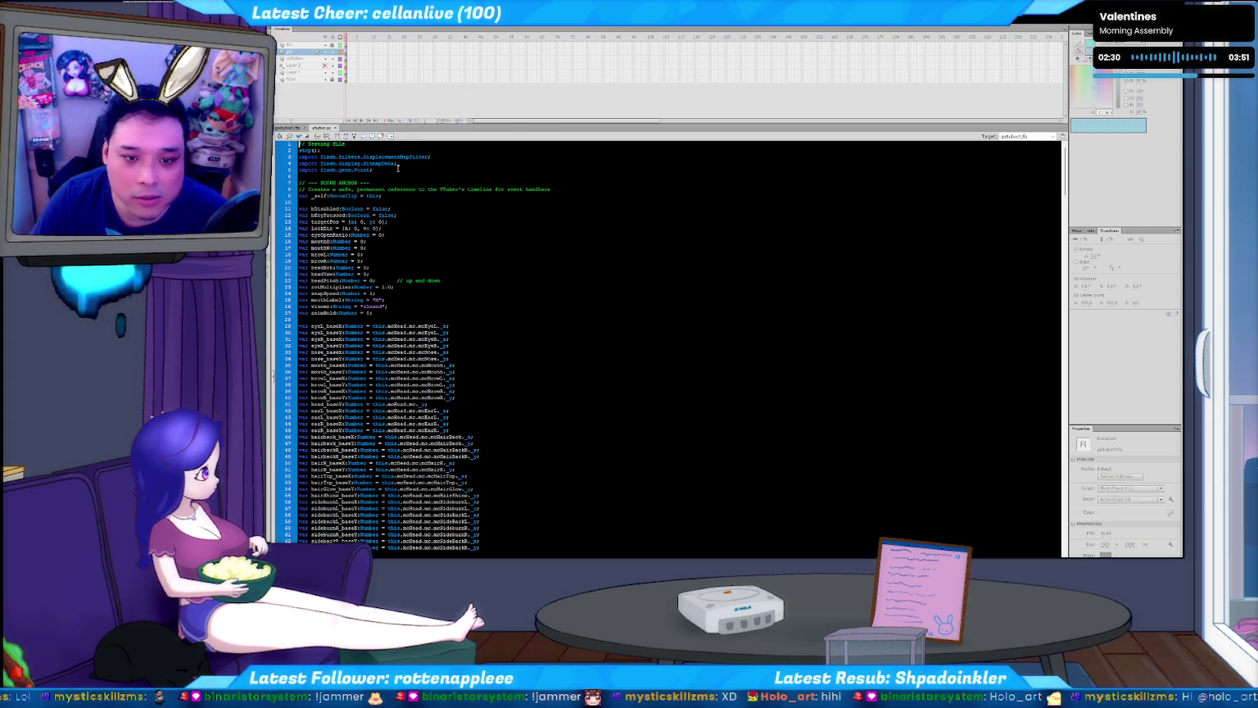
# - Switch back to the gelfuber3.fla stage and enter the character symbol for editing
pyautogui.hotkey('ctrl', 'Tab')
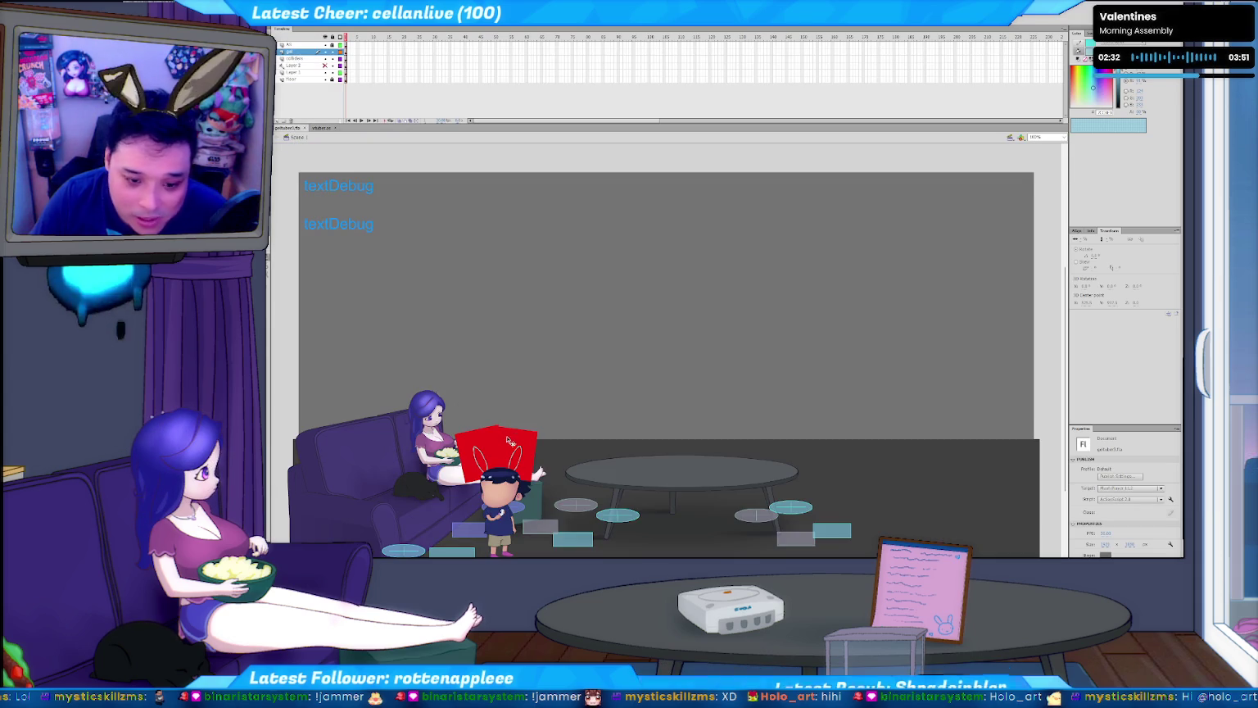
pyautogui.scroll(-2, 529, 465)
pyautogui.scroll(-2, 528, 464)
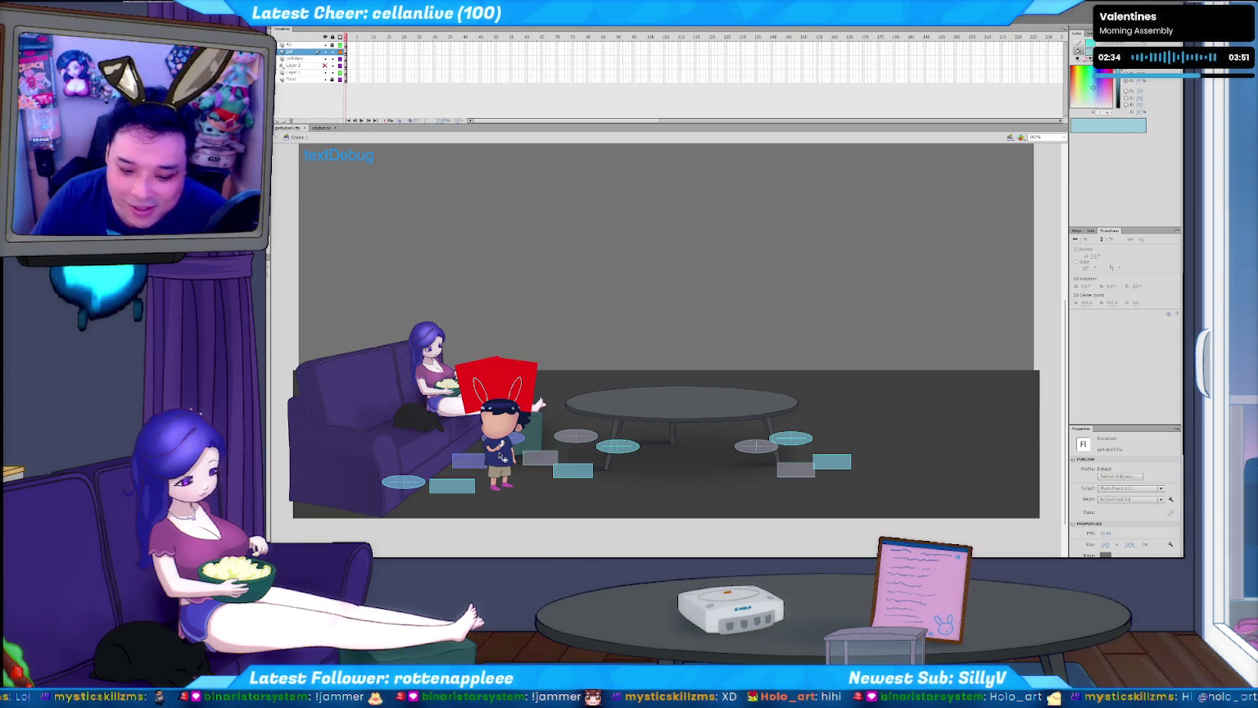
pyautogui.doubleClick(507, 456)
# - Drill into the body HOLDER and body symbols, then select the duck shirt graphic
pyautogui.click(509, 458)
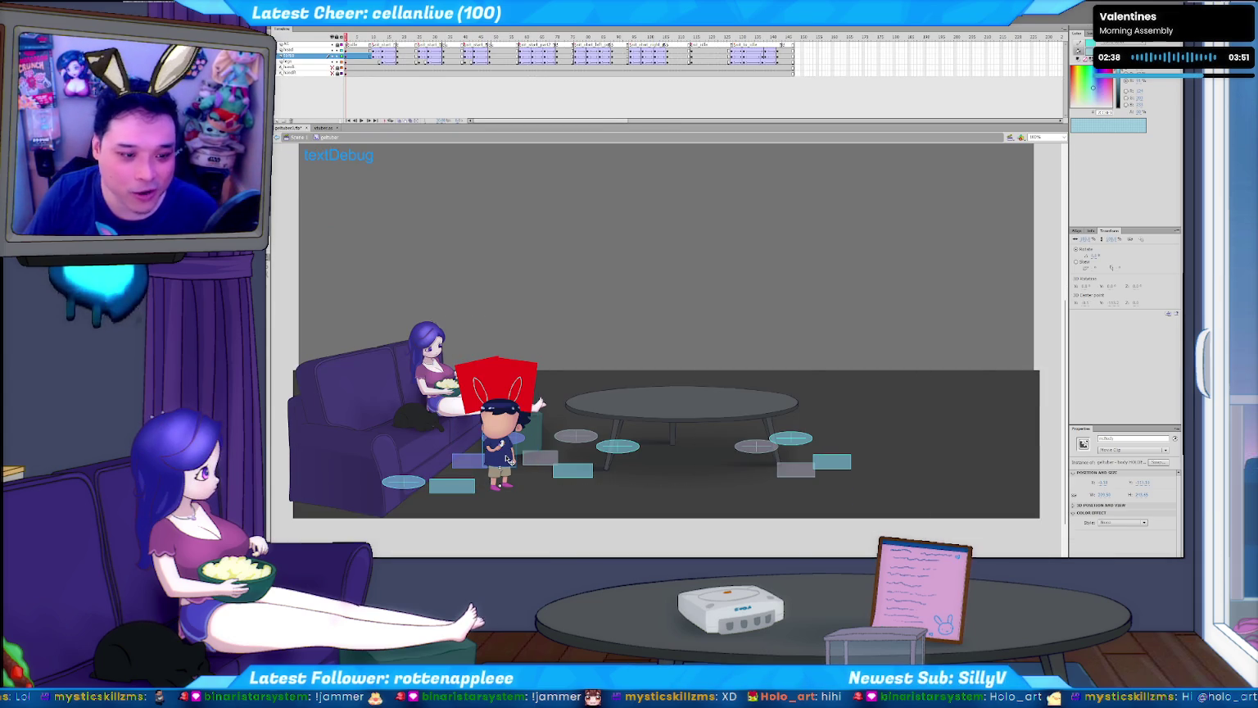
pyautogui.doubleClick(509, 460)
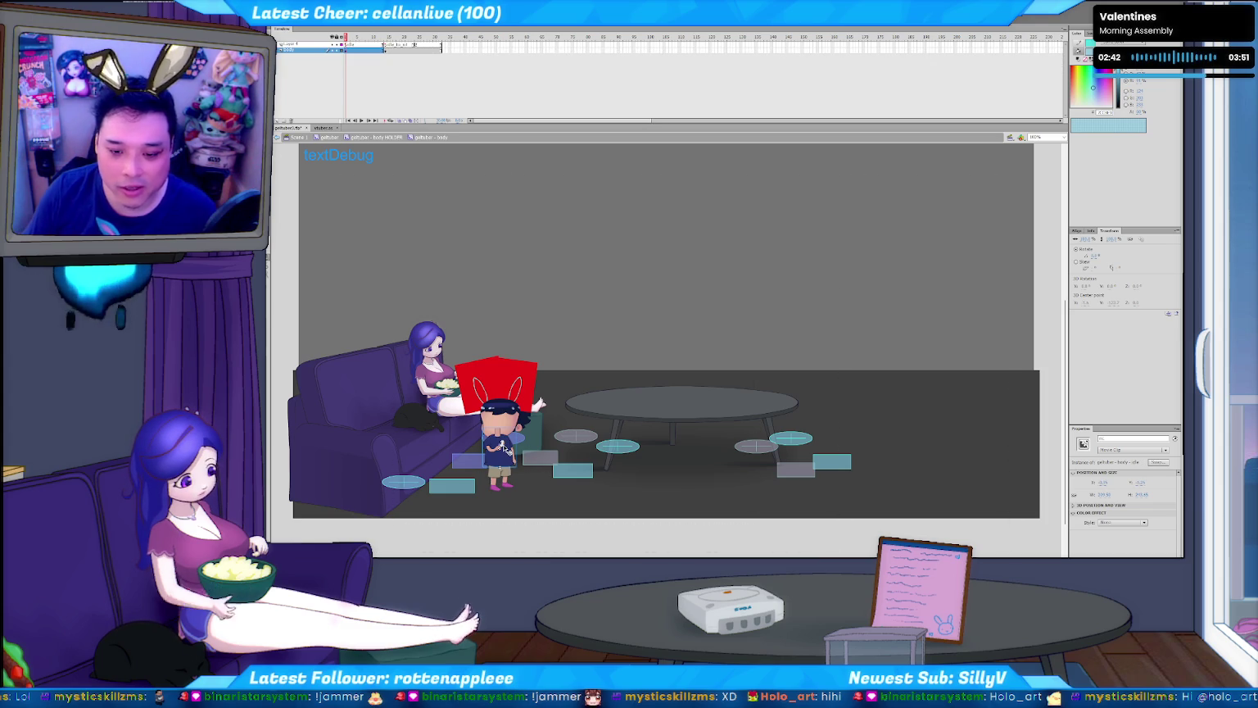
pyautogui.doubleClick(505, 458)
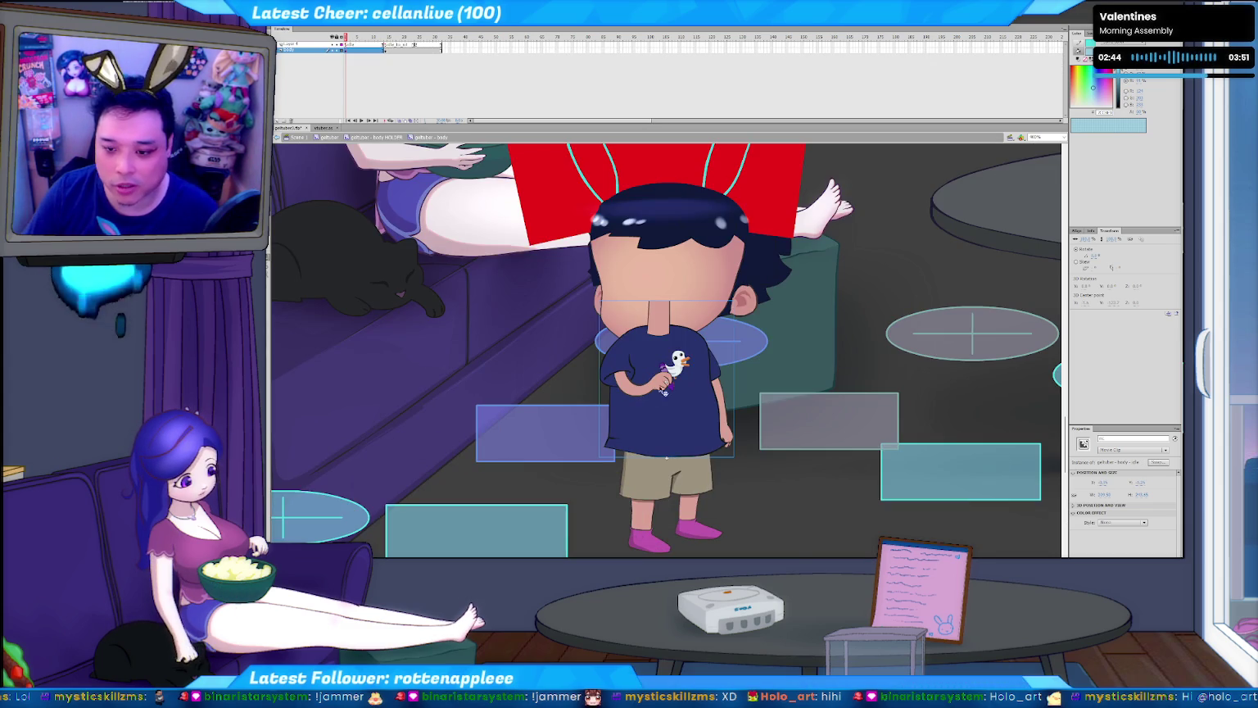
pyautogui.click(677, 365)
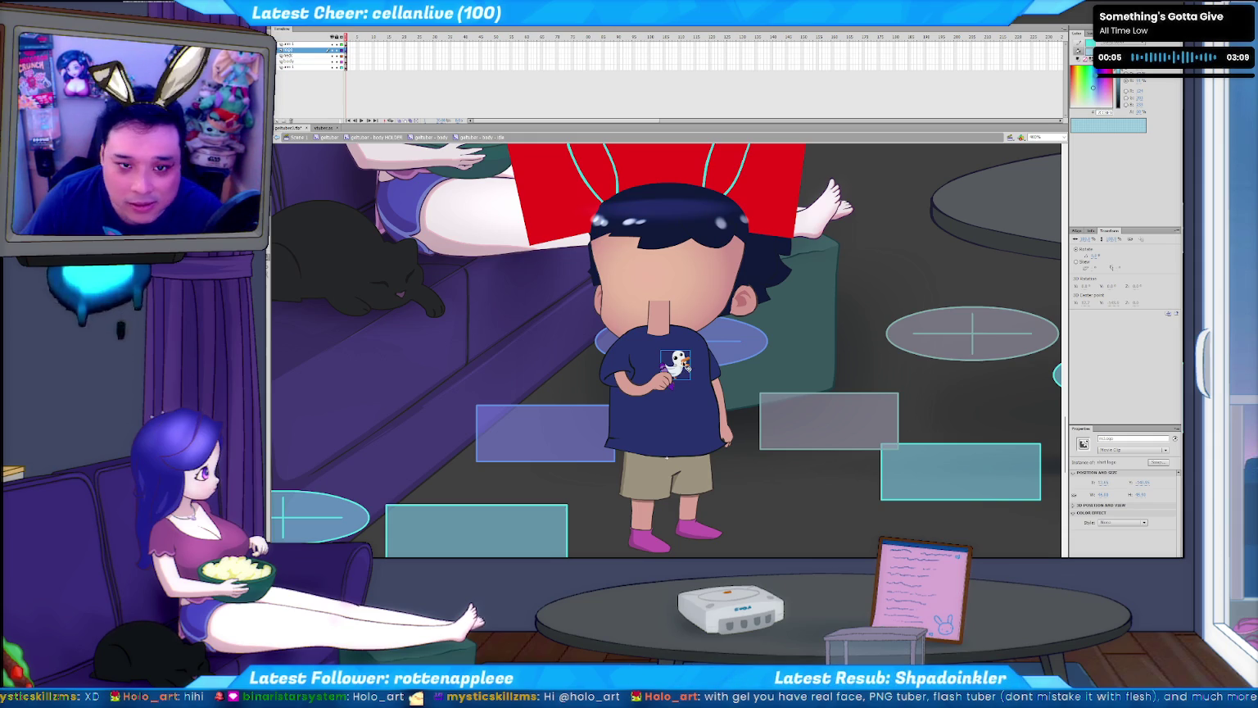
pyautogui.click(372, 87)
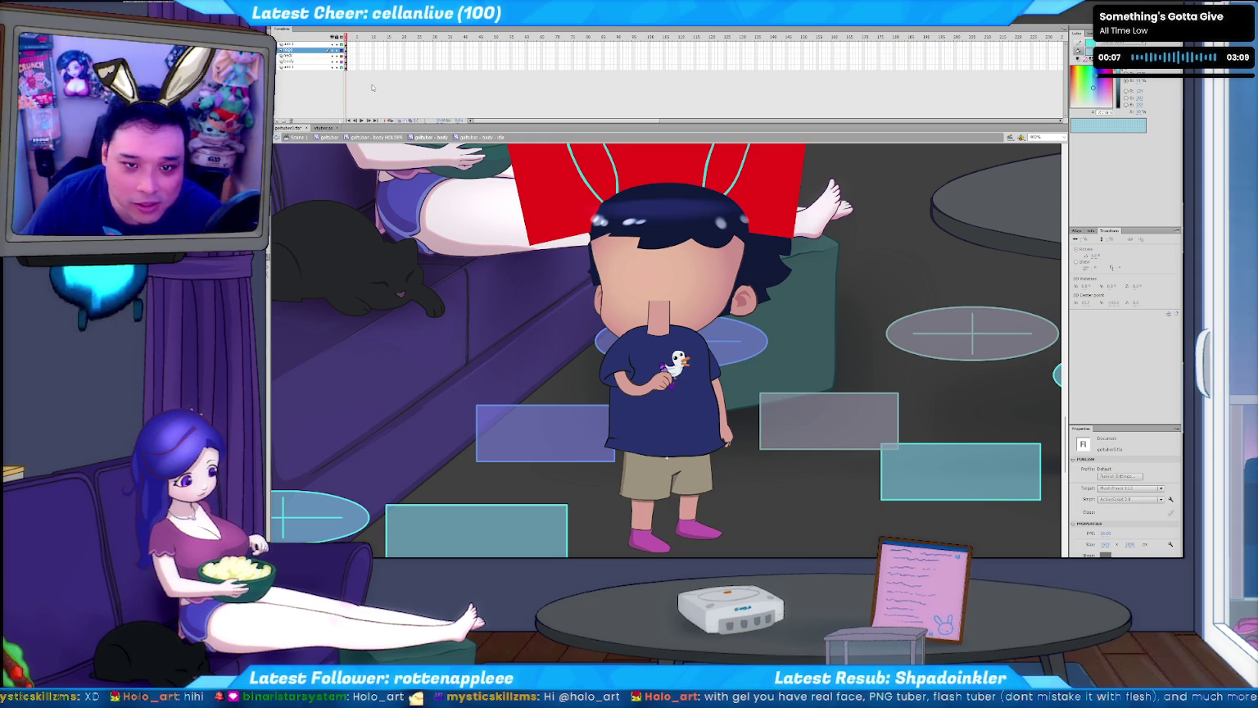
pyautogui.click(686, 371)
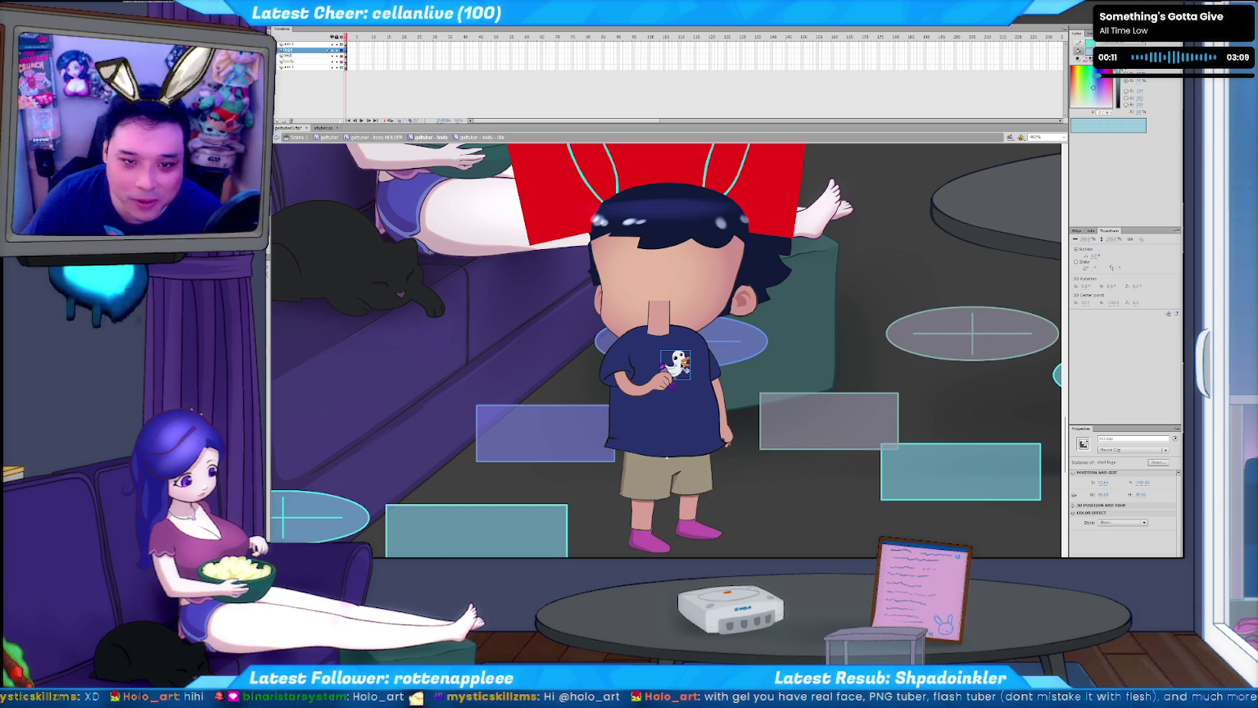
pyautogui.doubleClick(673, 368)
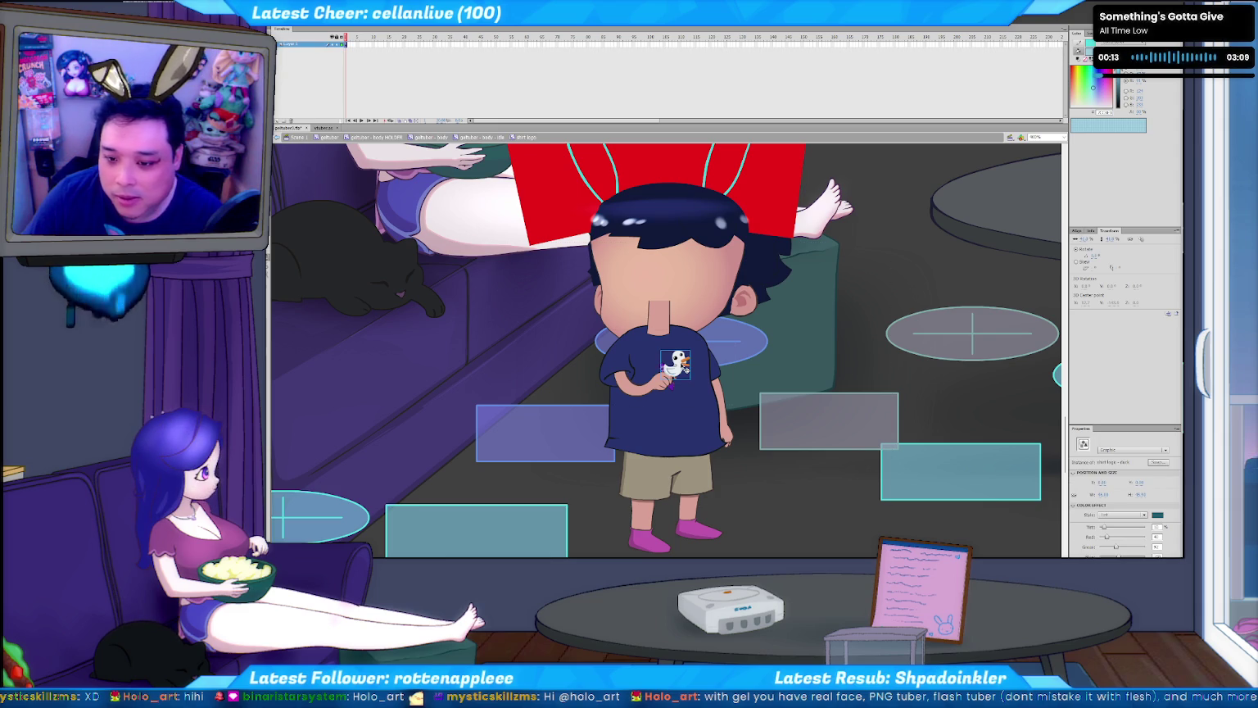
pyautogui.doubleClick(777, 507)
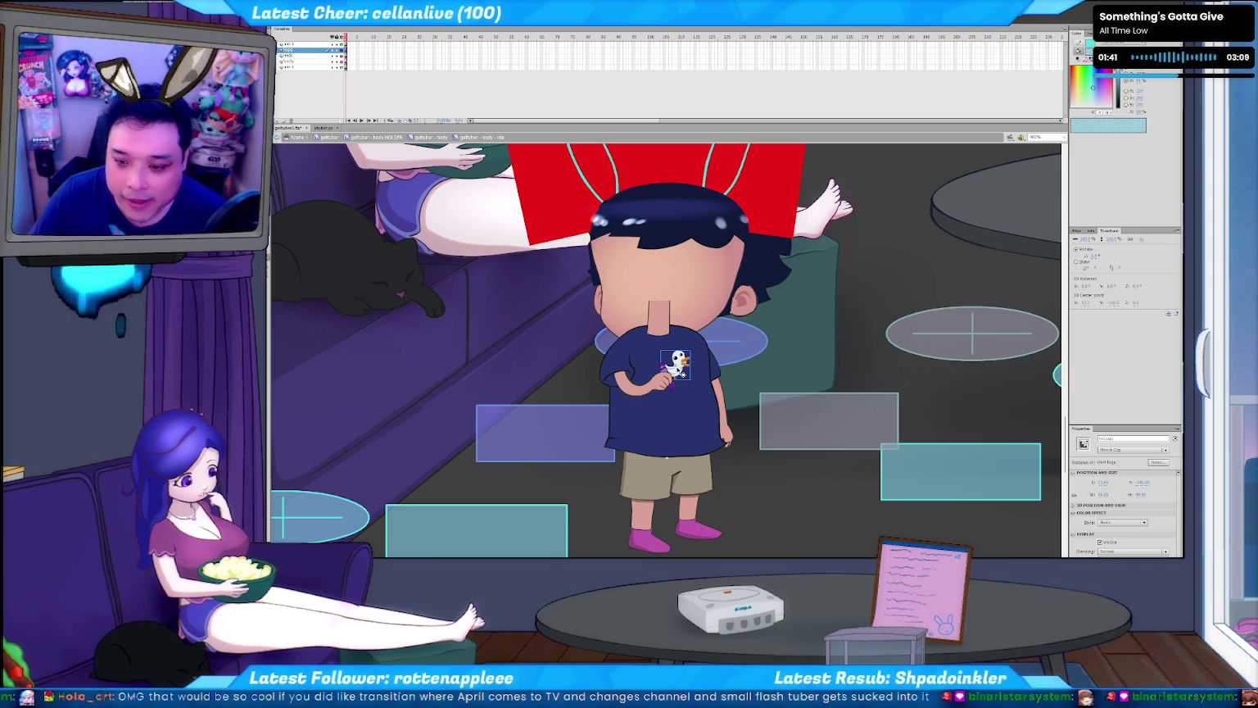
# - Convert the duck shirt logo into a new movie clip symbol and edit it in place
pyautogui.click(393, 85)
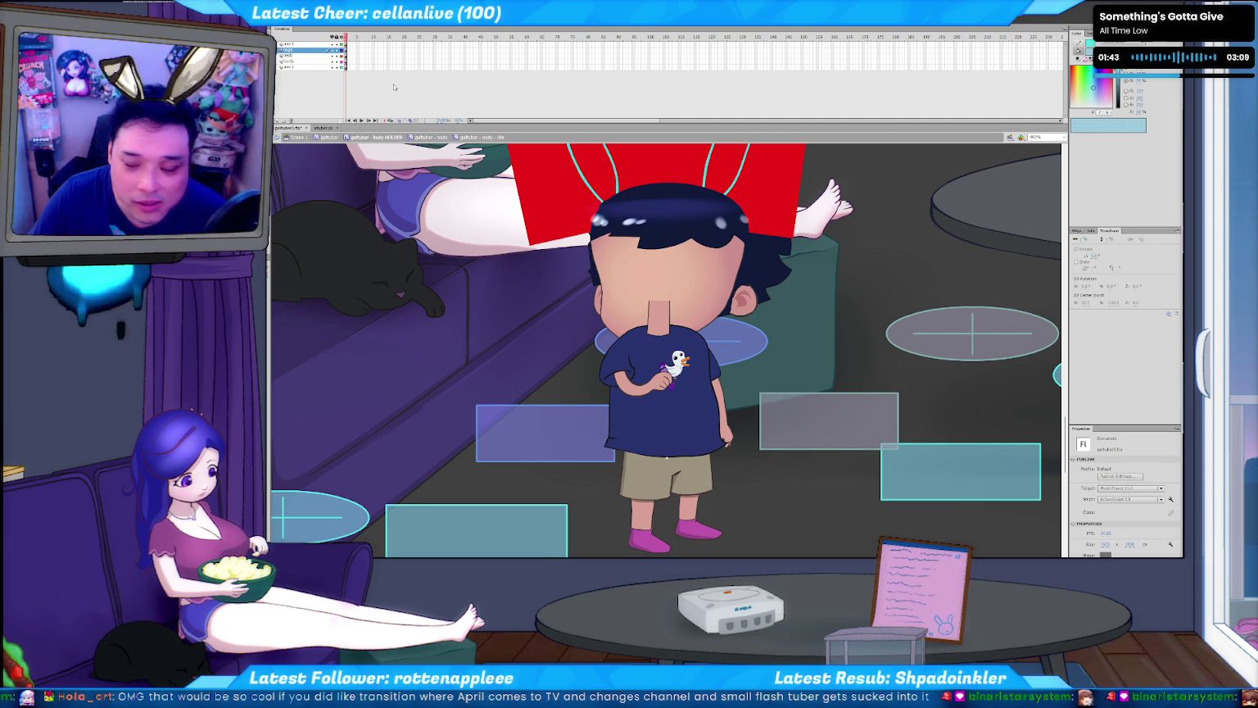
pyautogui.click(680, 364)
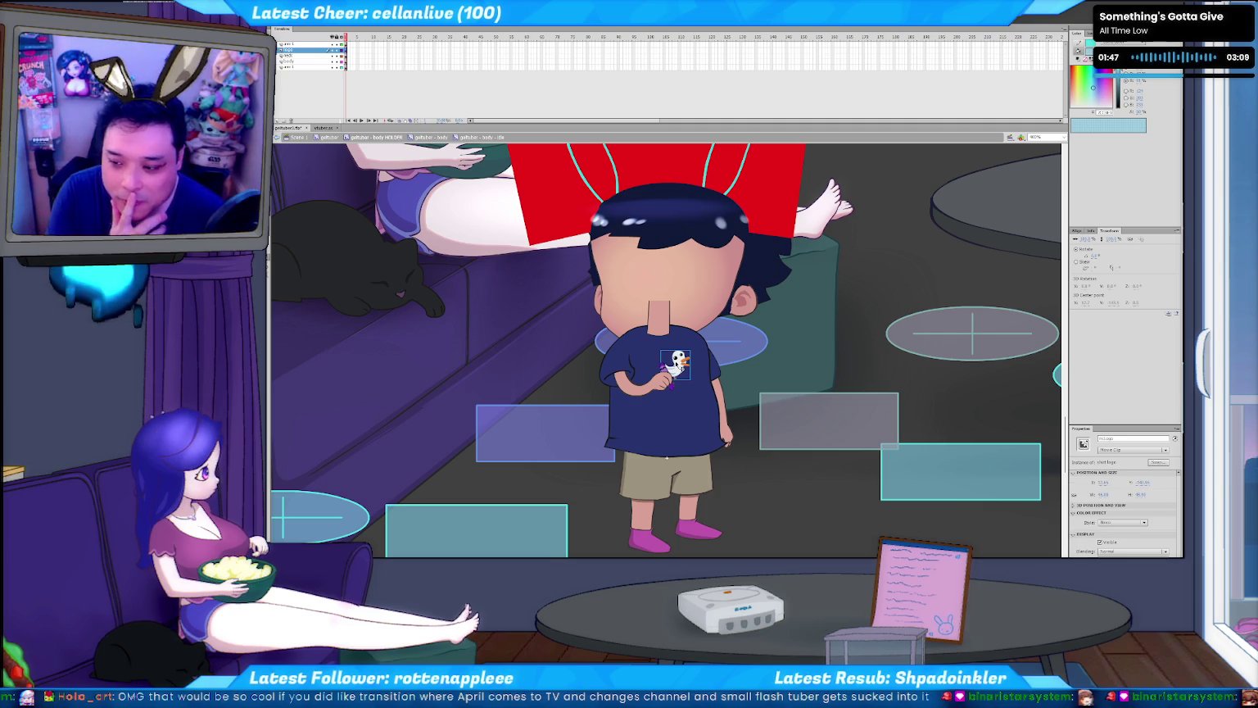
pyautogui.press('F8')
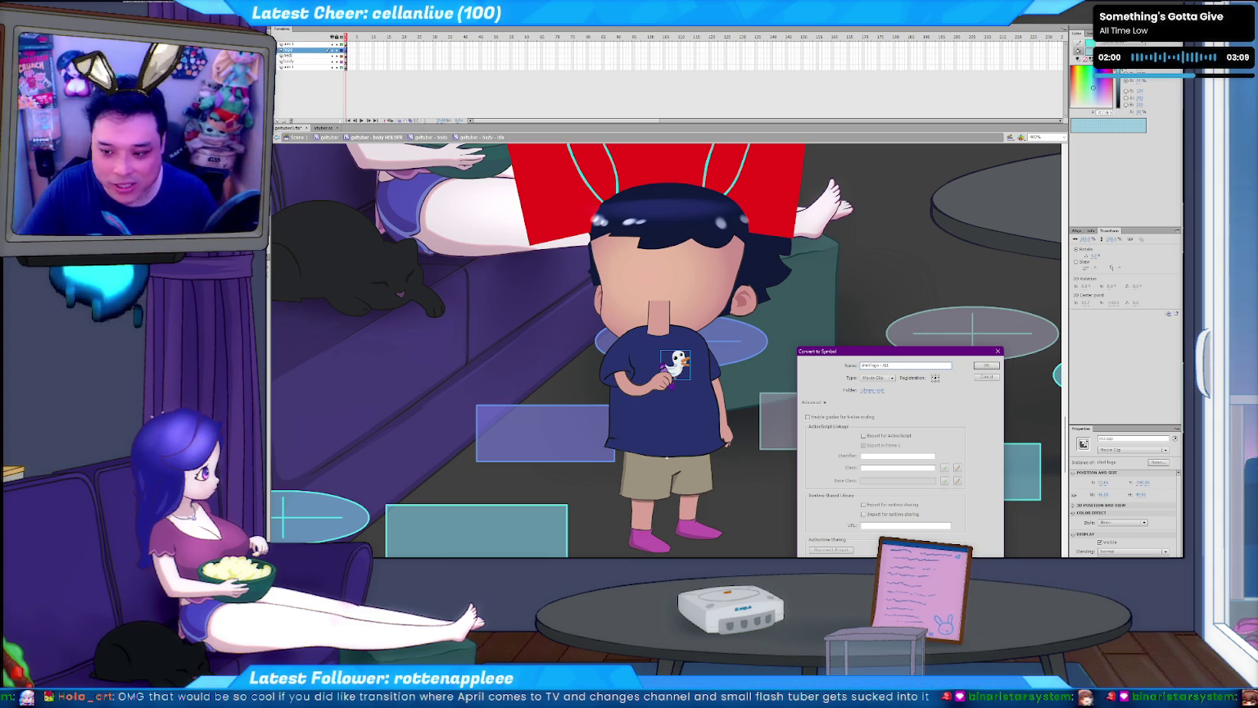
pyautogui.press('Return')
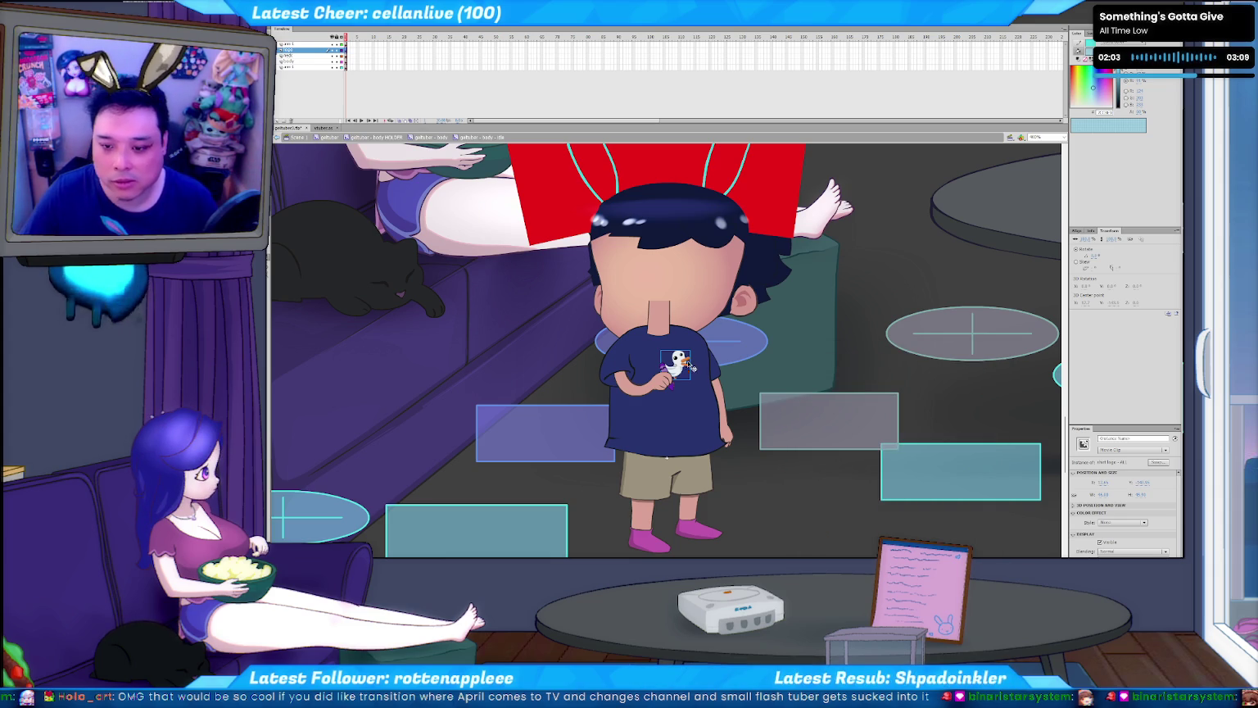
pyautogui.hotkey('ctrl', 'e')
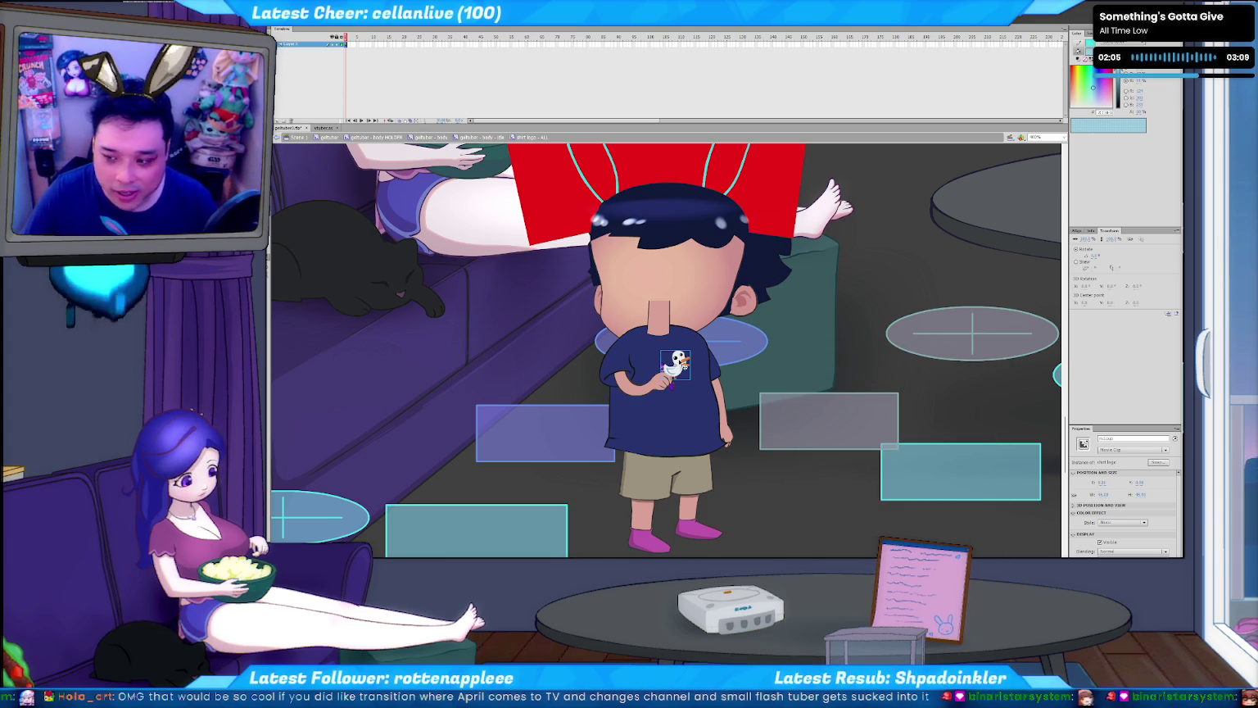
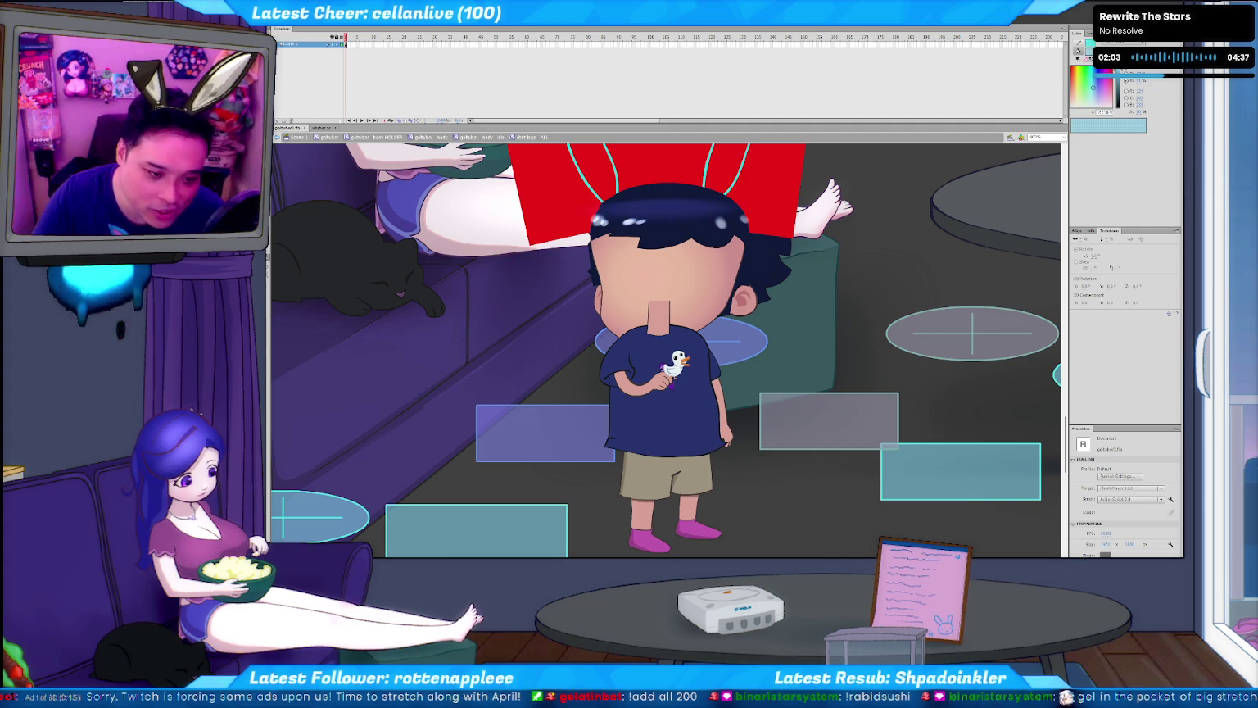
# - Exit the shirt logo back to 'body - idle', jump to a later frame, and select the body clip
pyautogui.hotkey('ctrl', '-')
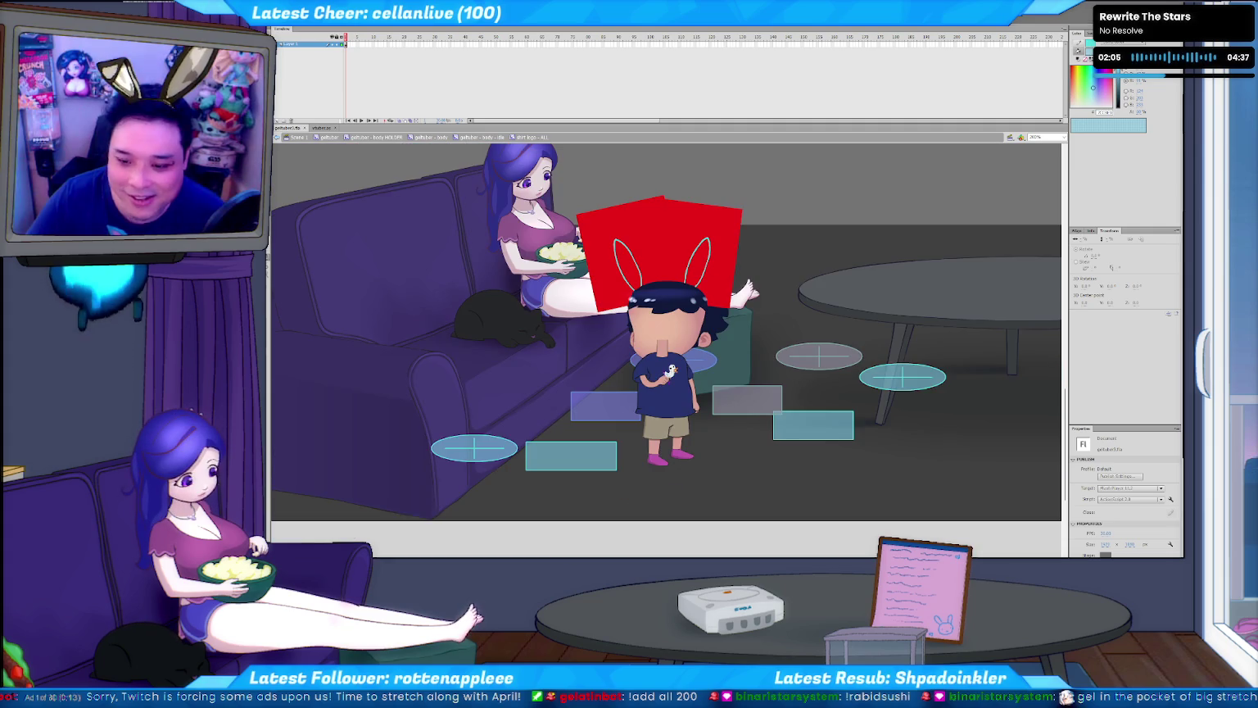
pyautogui.click(672, 371)
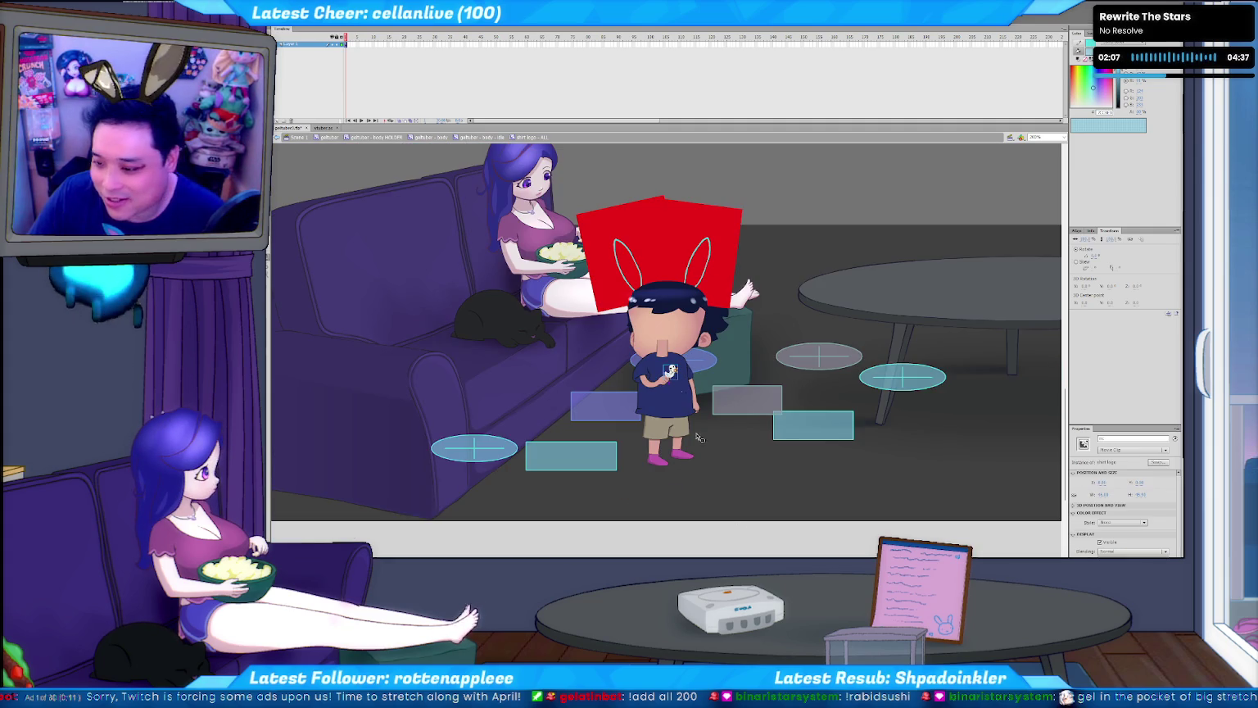
pyautogui.doubleClick(683, 397)
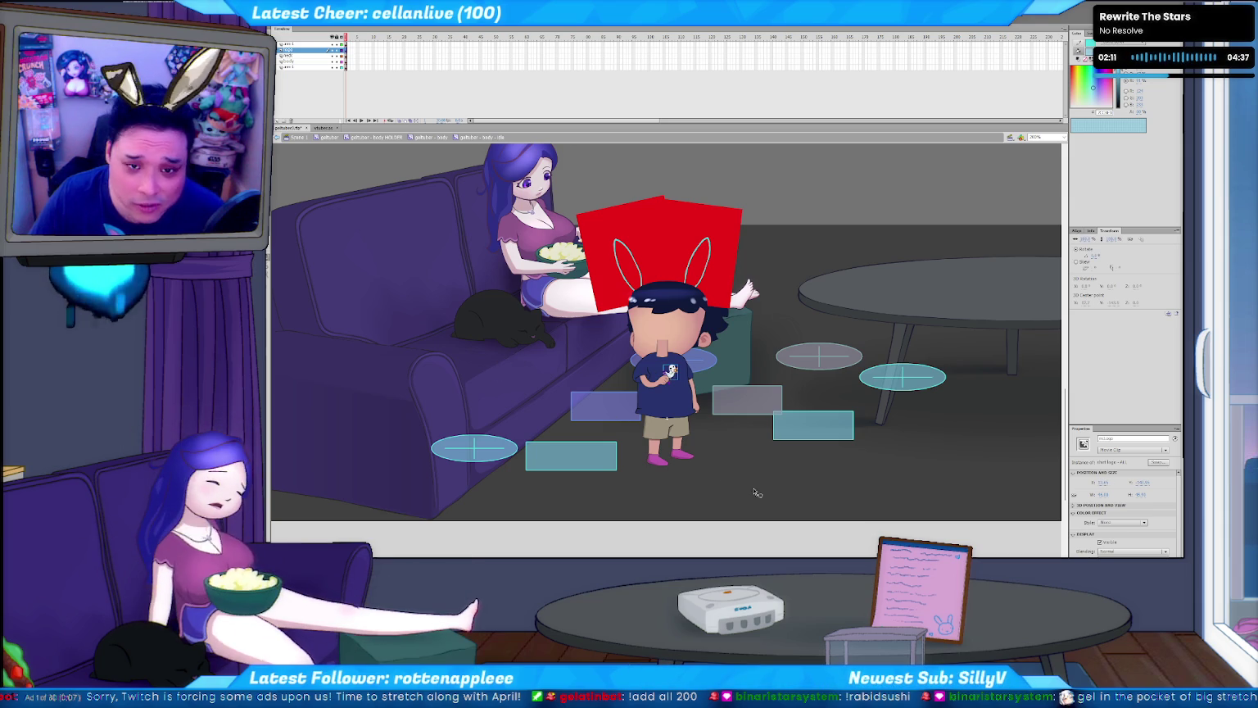
pyautogui.hotkey('ctrl', '=')
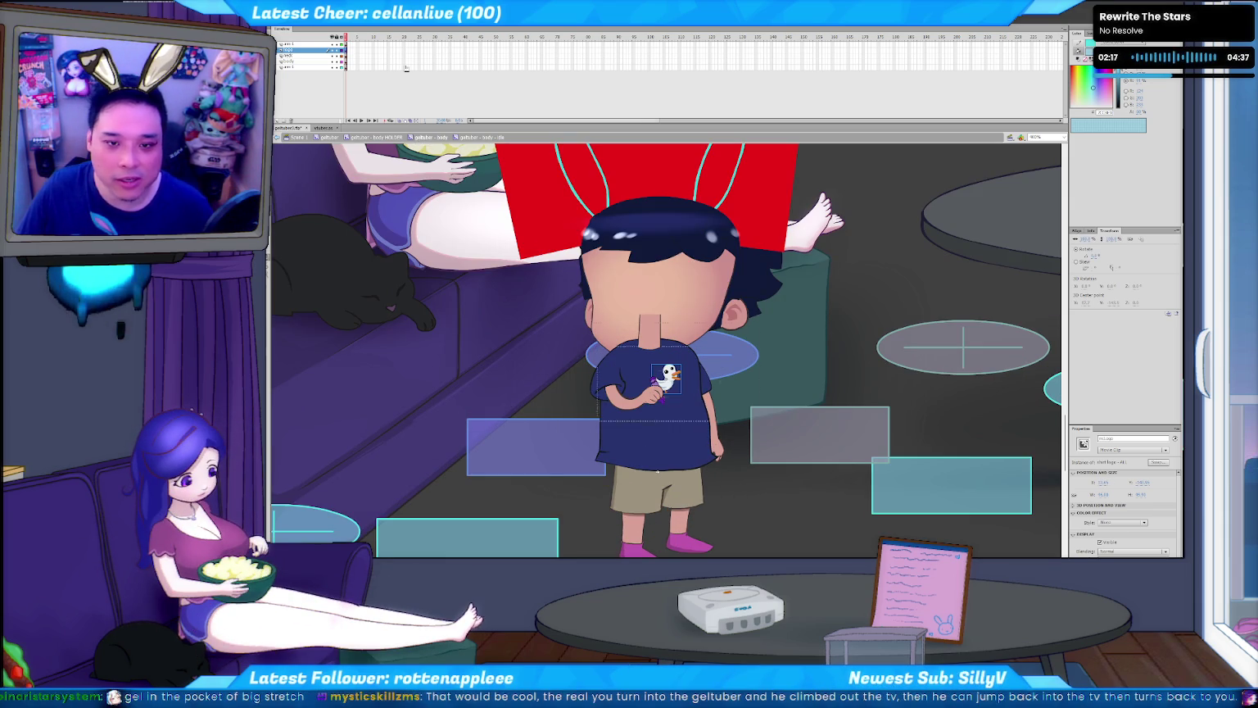
pyautogui.click(410, 38)
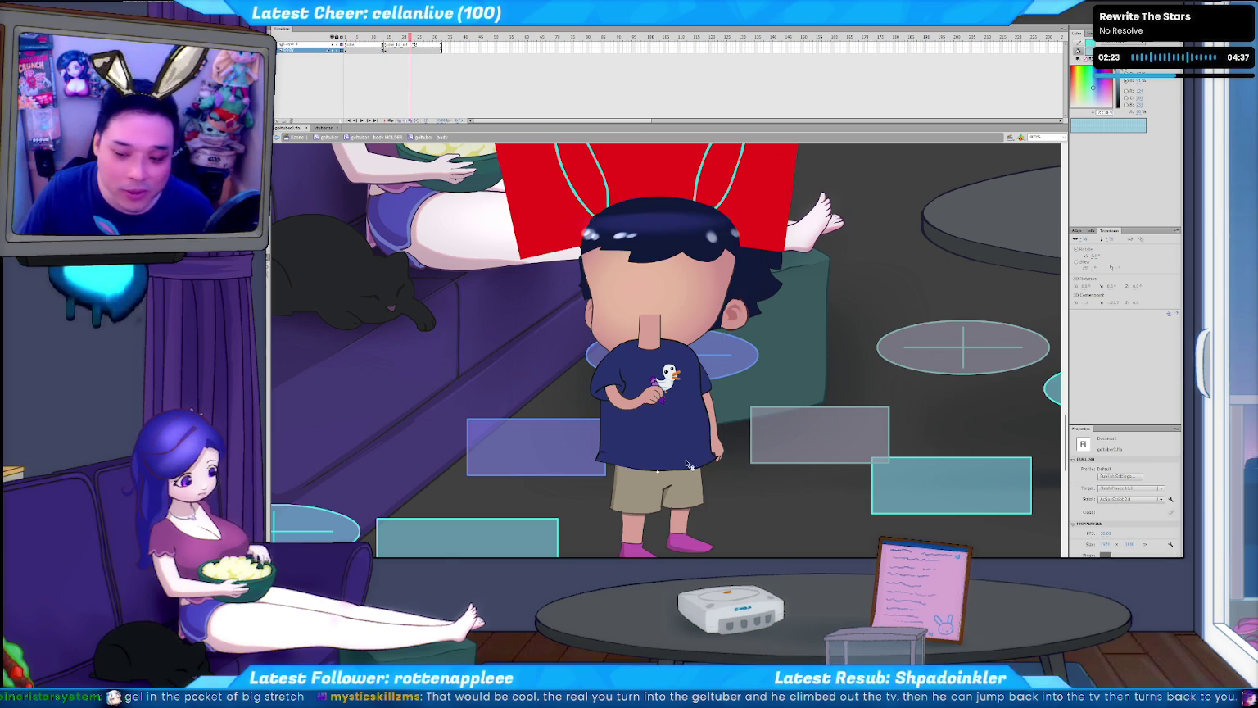
pyautogui.click(677, 388)
pyautogui.doubleClick(672, 384)
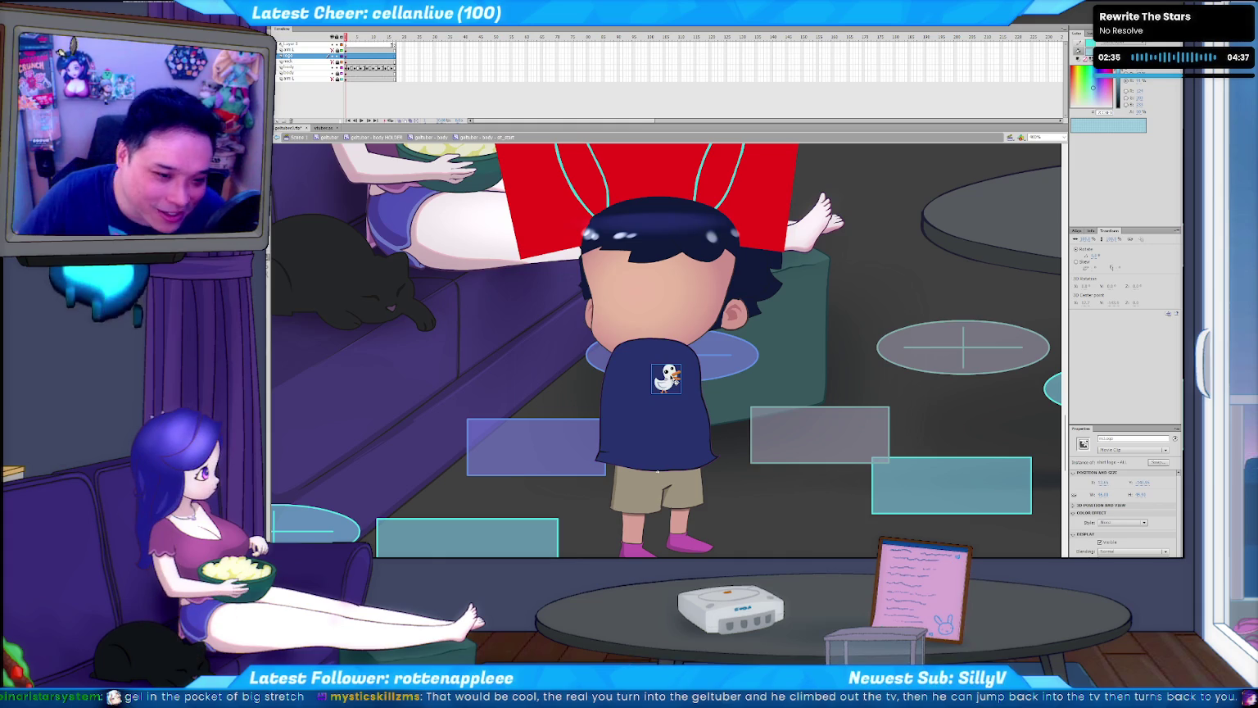
pyautogui.press('Escape')
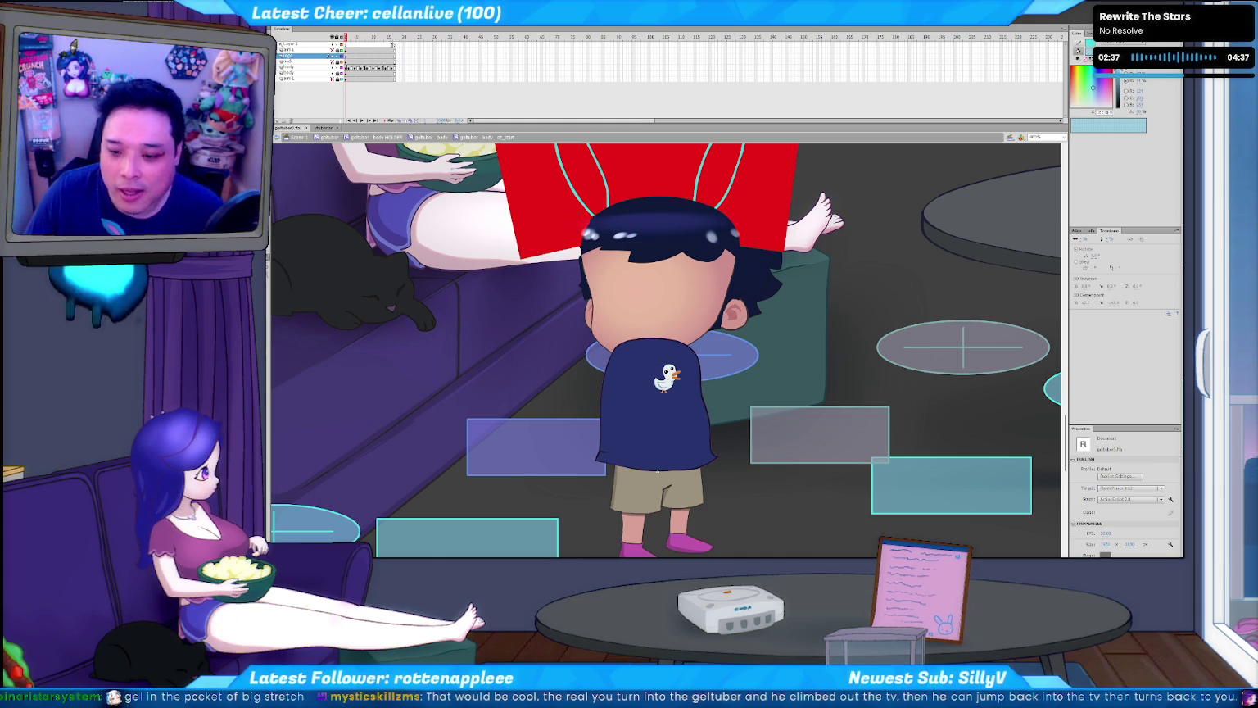
pyautogui.doubleClick(631, 461)
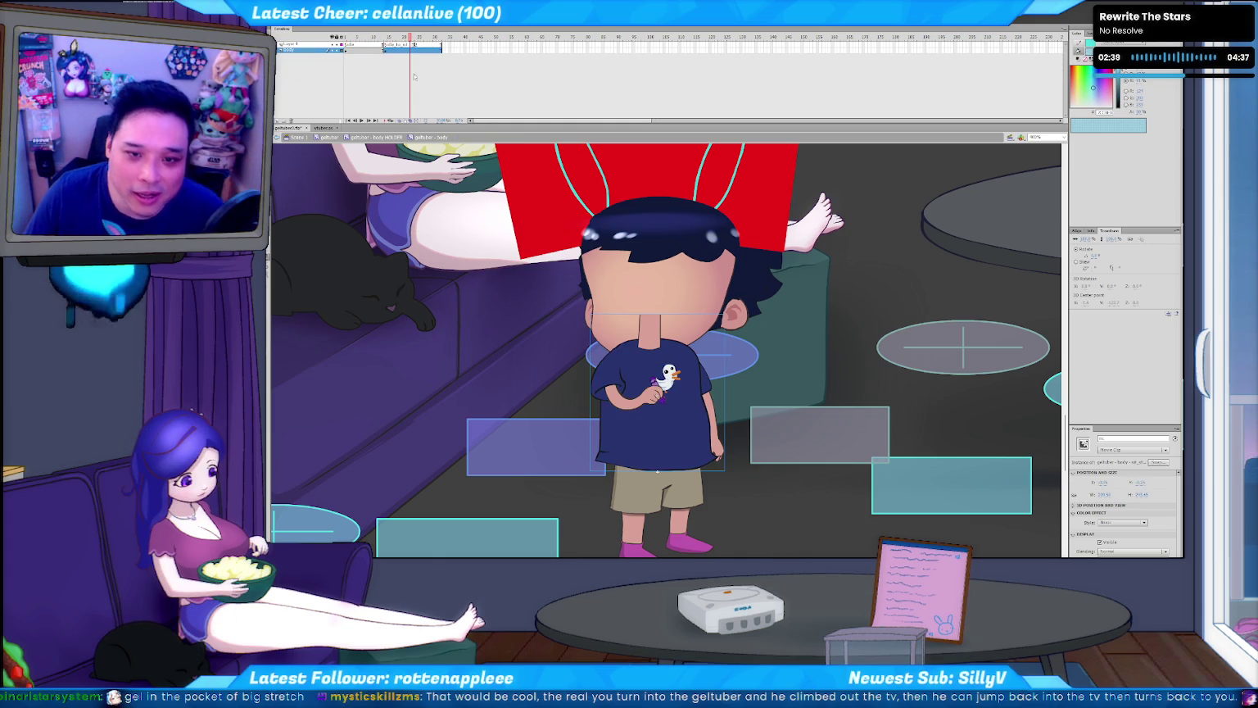
# - Deselect the character's body clip on the stage
pyautogui.press('Escape')
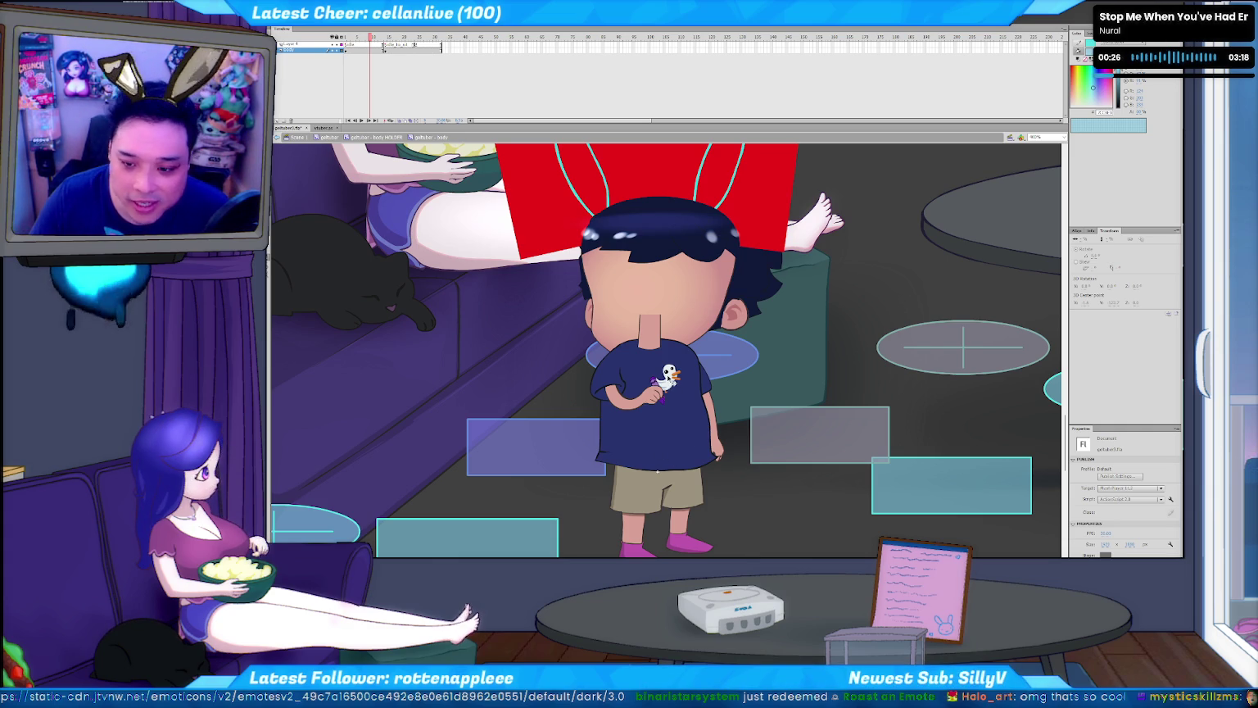
# - Enter the 'body - idle' symbol and clear the shirt logo selection
pyautogui.doubleClick(668, 379)
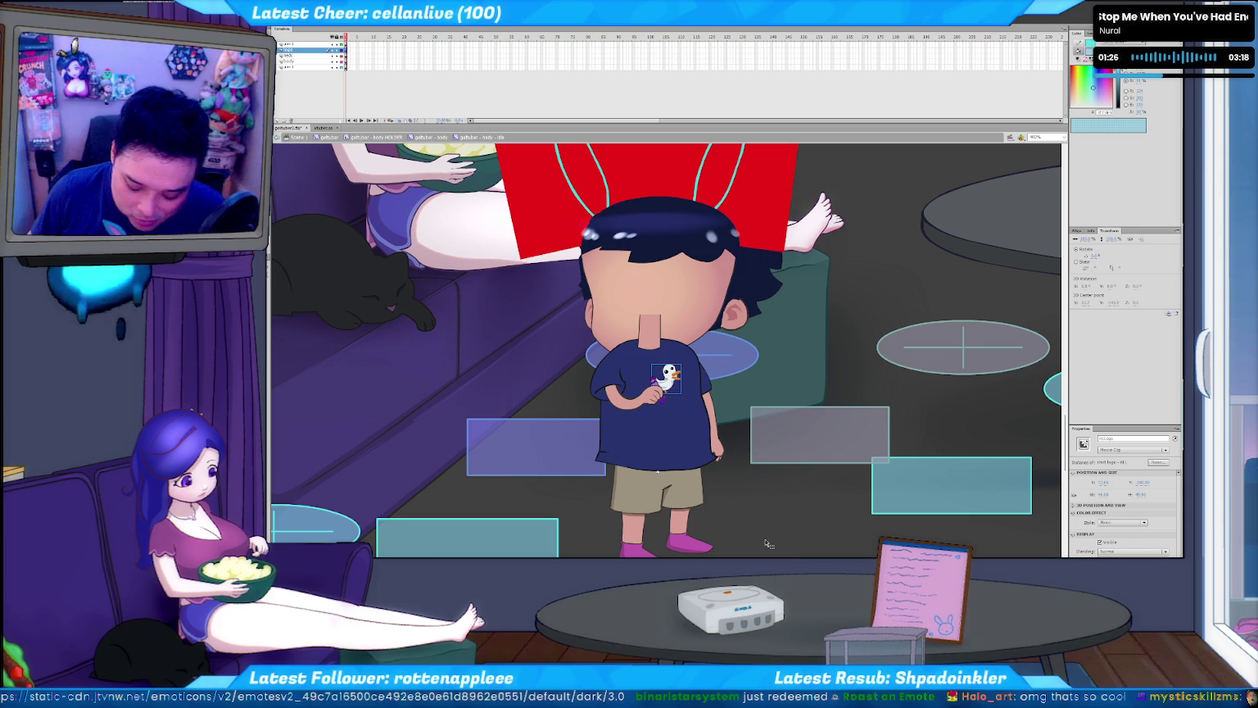
pyautogui.click(770, 527)
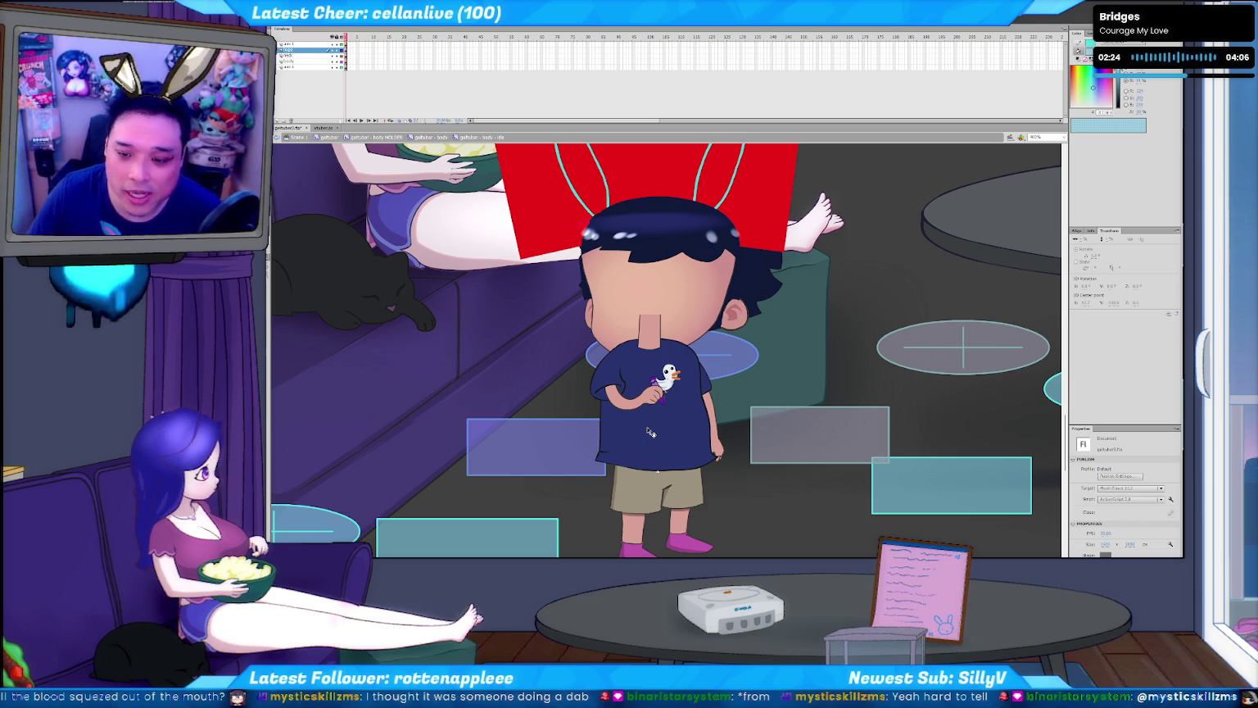
# - Zoom out to view the whole living-room scene
pyautogui.hotkey('ctrl', '-')
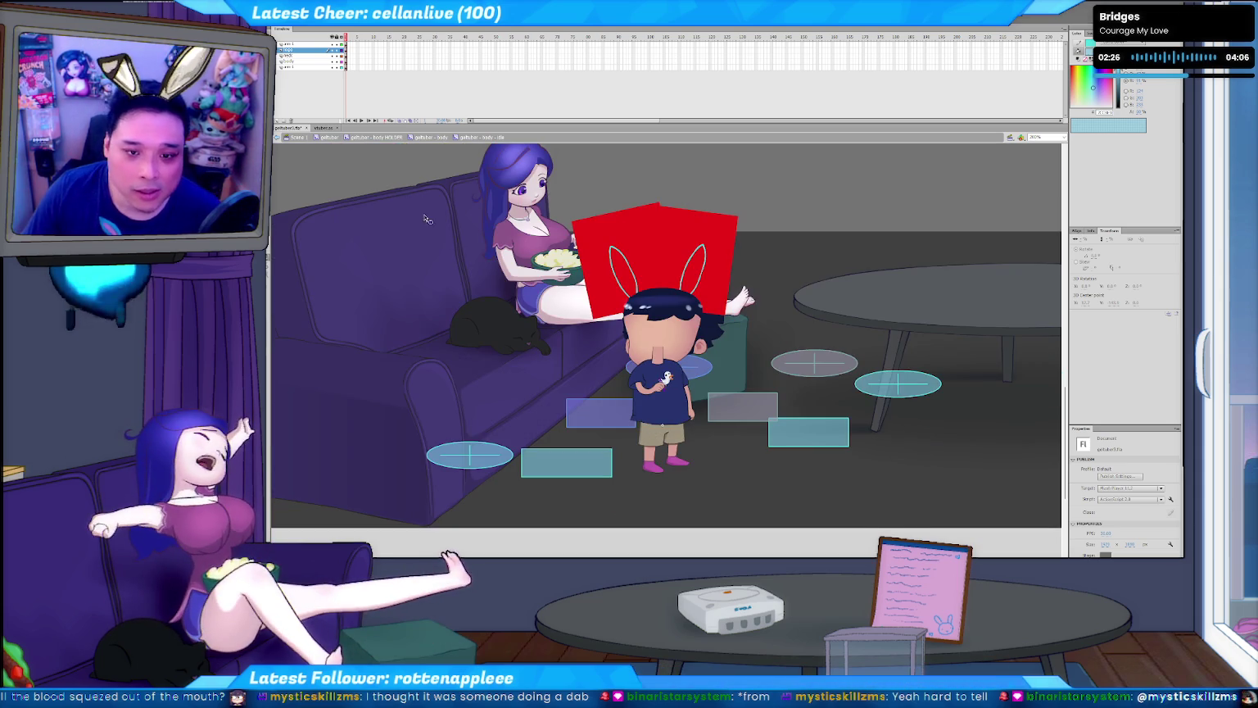
# - Return from the idle clip to 'gaituber - body' and bring up the vtuber.as script
pyautogui.click(668, 380)
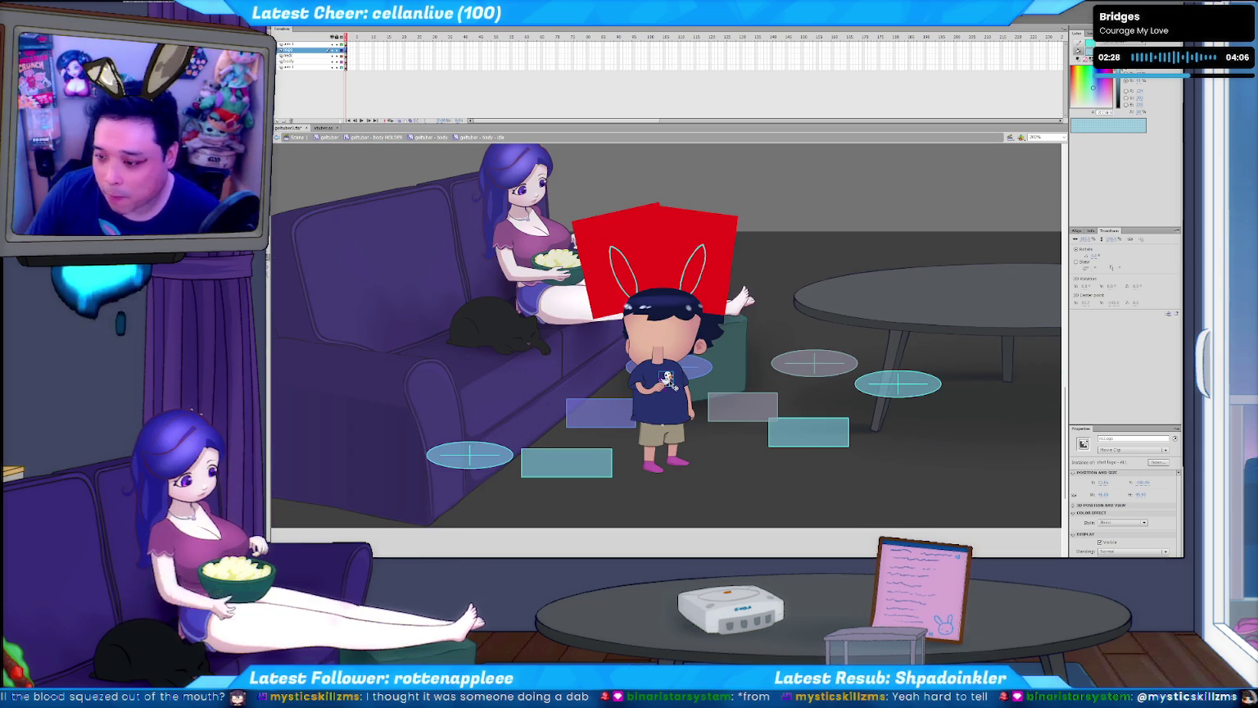
pyautogui.click(433, 136)
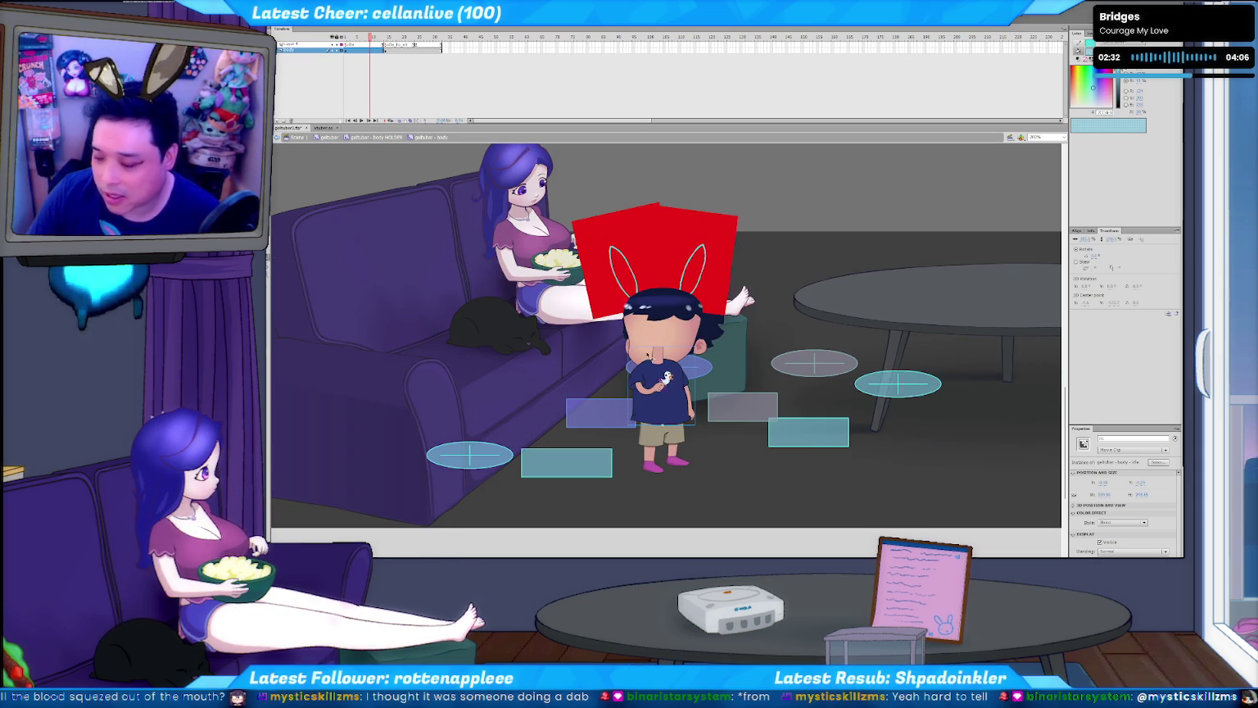
pyautogui.click(321, 128)
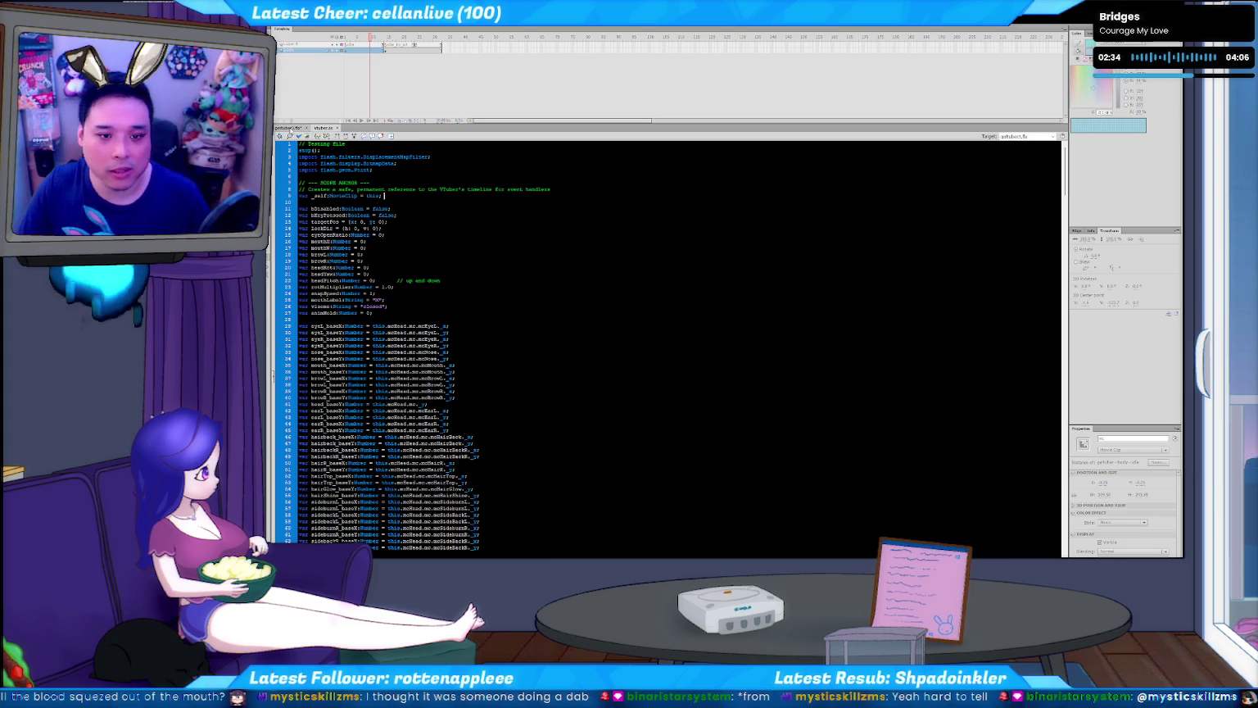
# - In vtuber.as, find the mcBody.mc line and insert a blank line after it
pyautogui.click(289, 127)
pyautogui.hotkey('ctrl', 'Return')
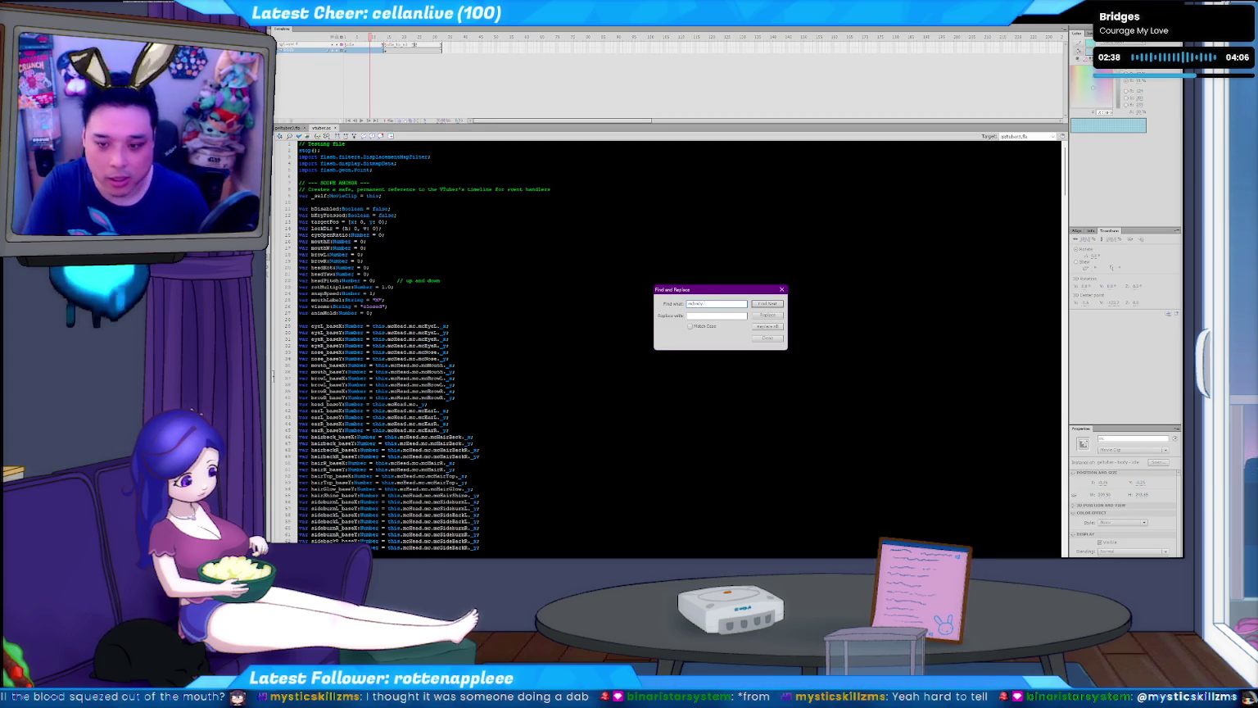
pyautogui.press('Return')
pyautogui.press('Escape')
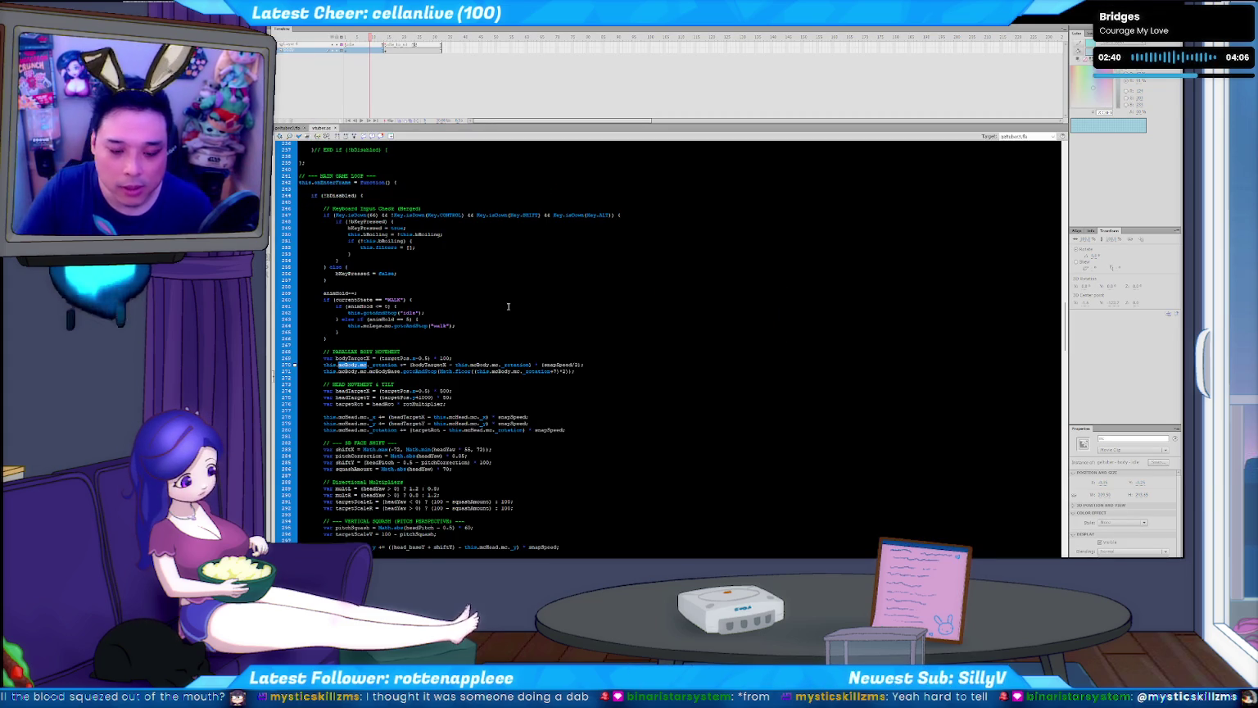
pyautogui.press('End')
pyautogui.press('Return')
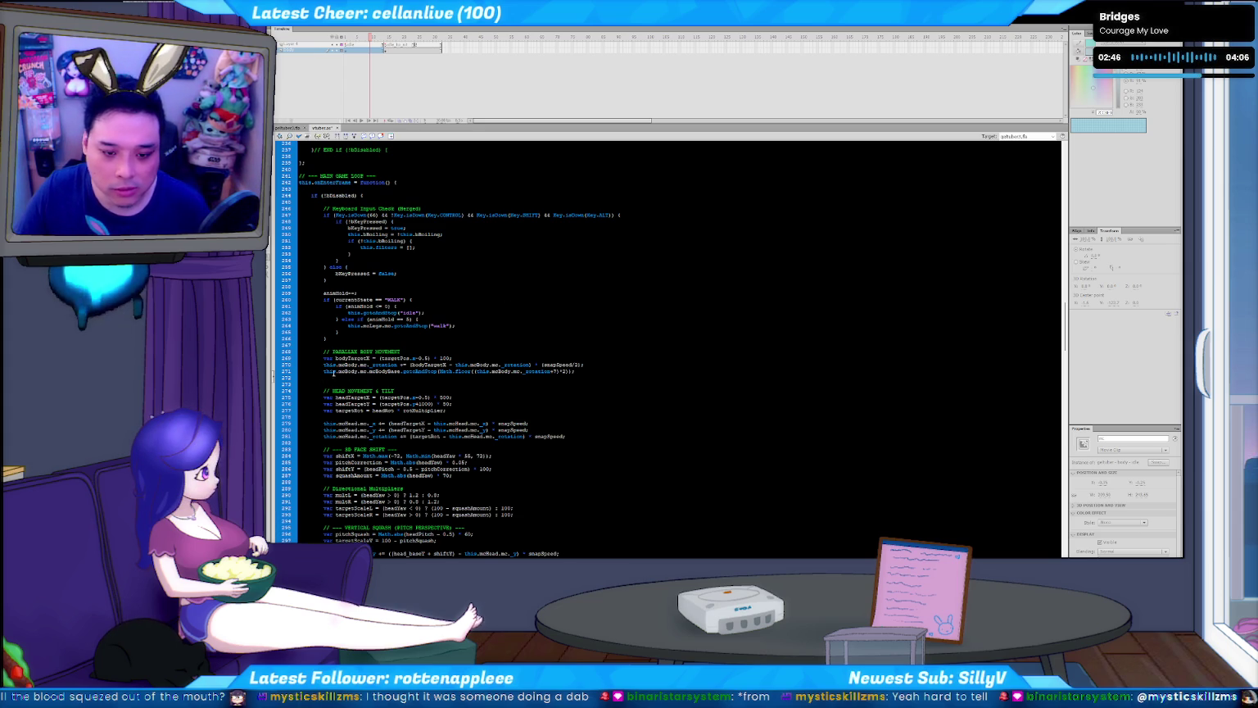
pyautogui.click(391, 381)
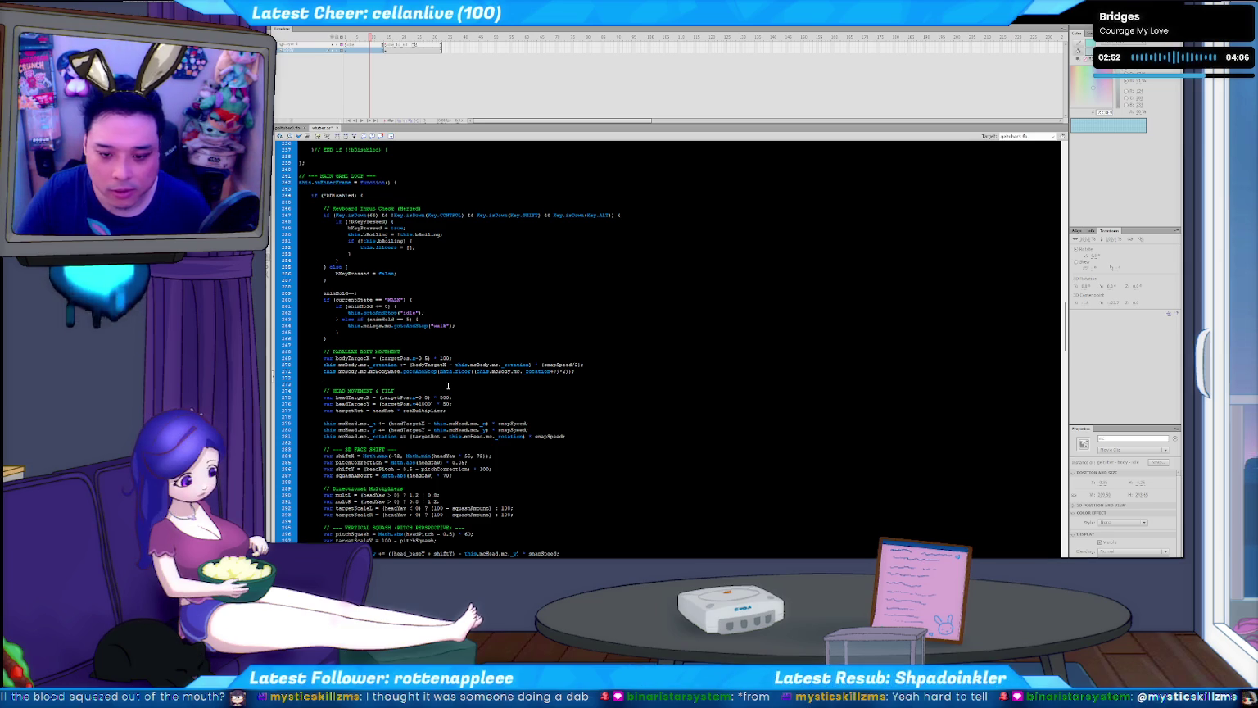
pyautogui.write('this.moBody.mc.')
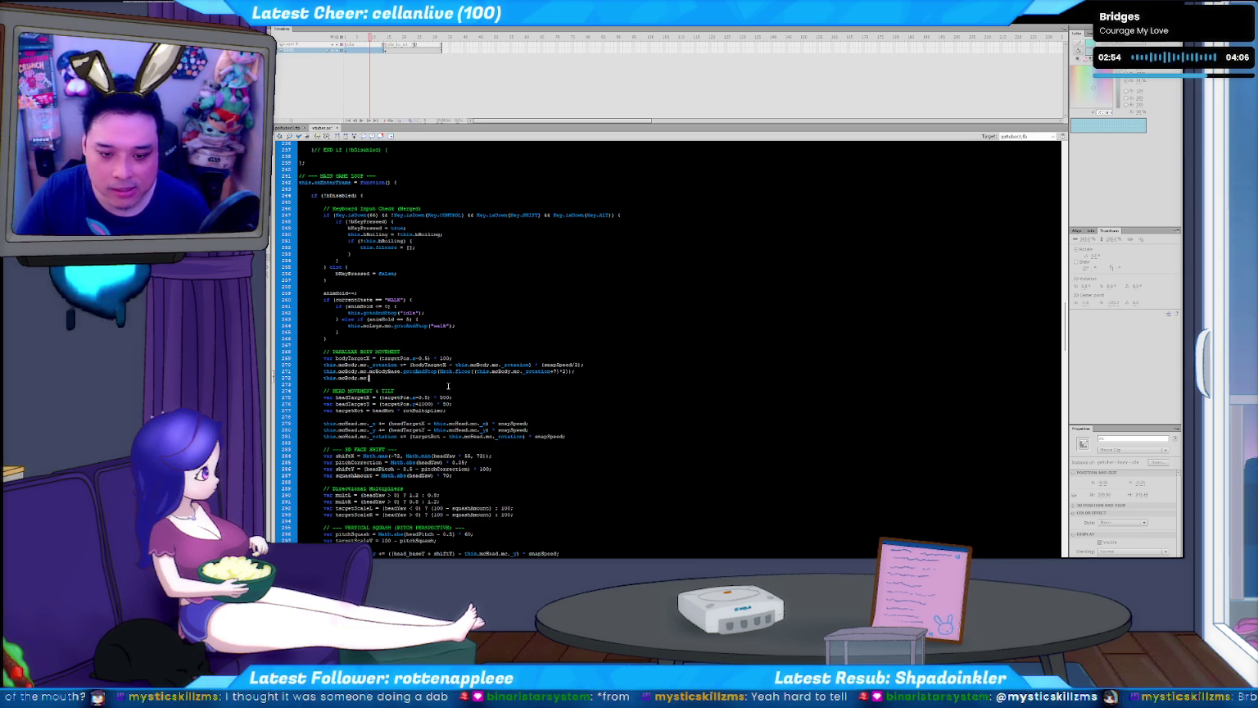
pyautogui.press('BackSpace')
pyautogui.press('BackSpace')
pyautogui.press('BackSpace')
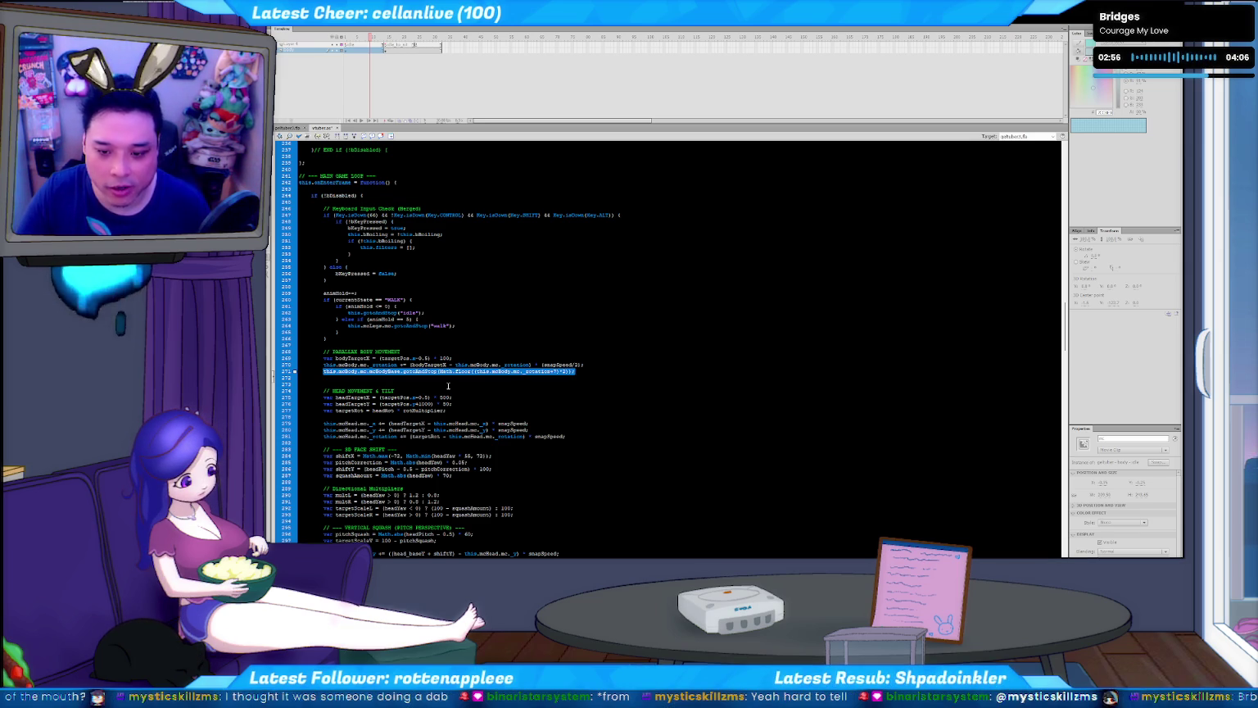
pyautogui.hotkey('ctrl', 'v')
pyautogui.hotkey('ctrl', 'Right')
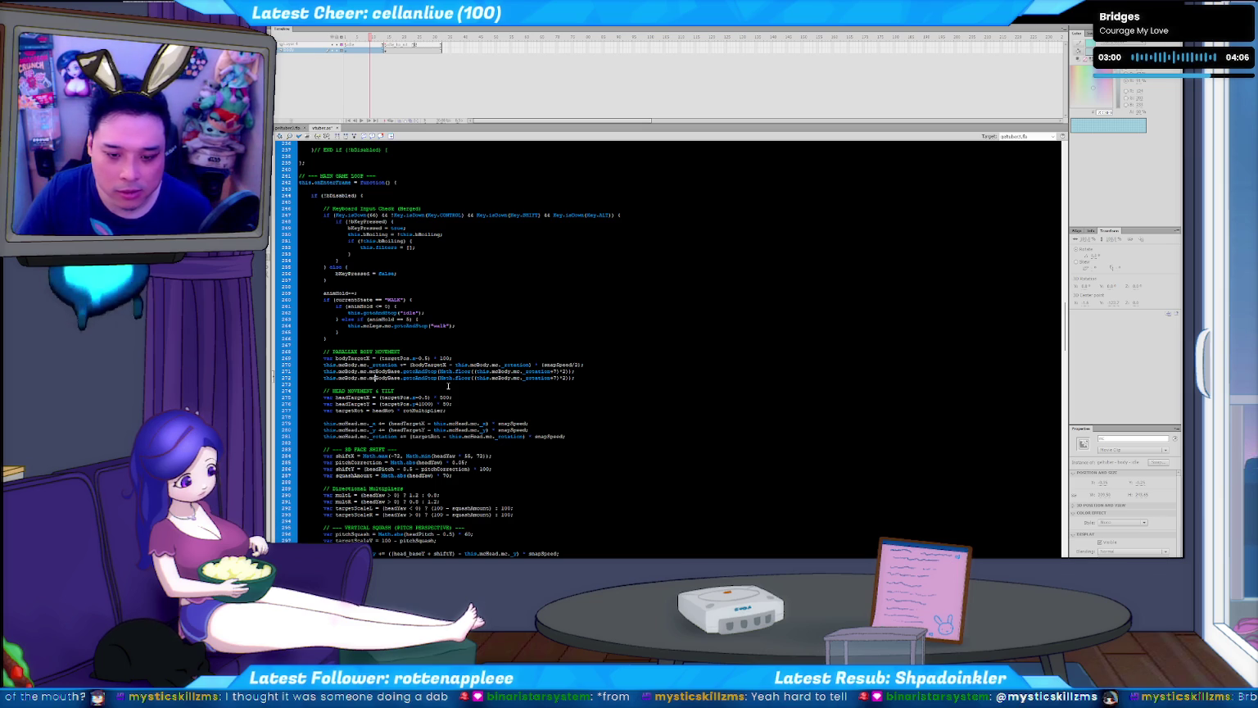
pyautogui.hotkey('ctrl', 'z')
# - Copy the mcHairGlow gotoAndStop line and paste it below the body movement code
pyautogui.scroll(-2, 453, 383)
pyautogui.scroll(-2, 454, 383)
pyautogui.scroll(-2, 454, 381)
pyautogui.scroll(-1, 455, 378)
pyautogui.scroll(-10, 456, 378)
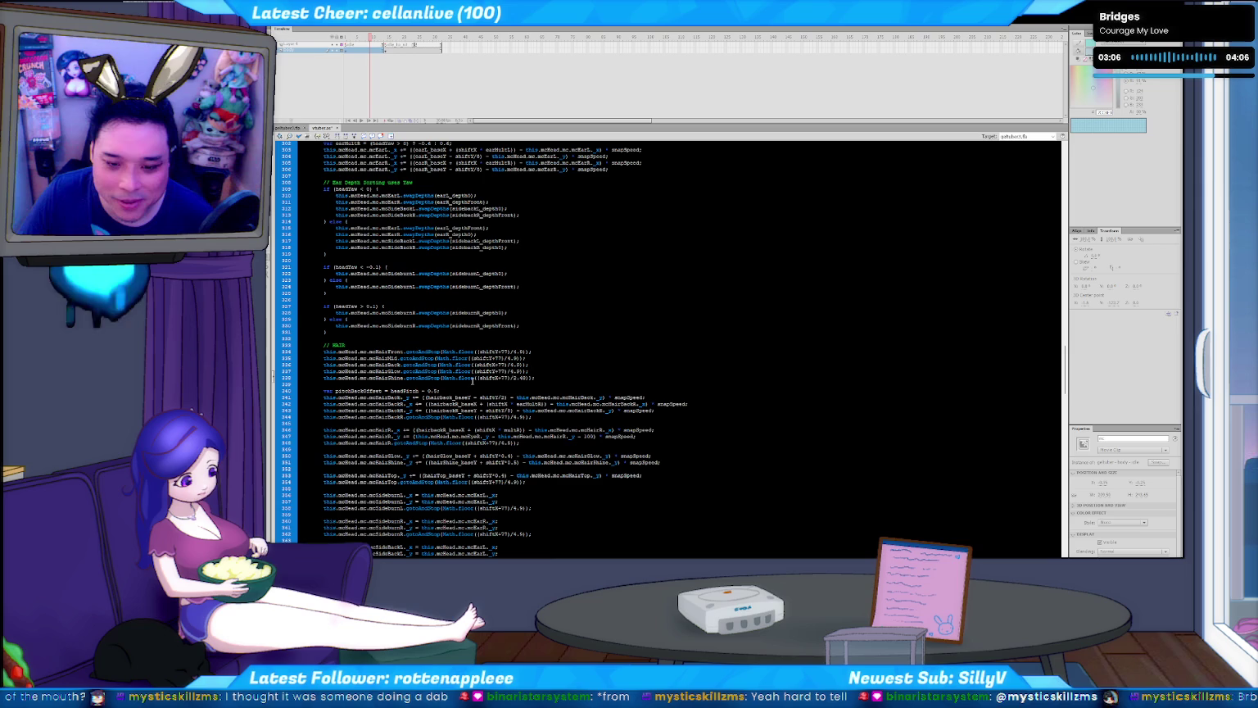
pyautogui.moveTo(543, 378); pyautogui.dragTo(318, 377)
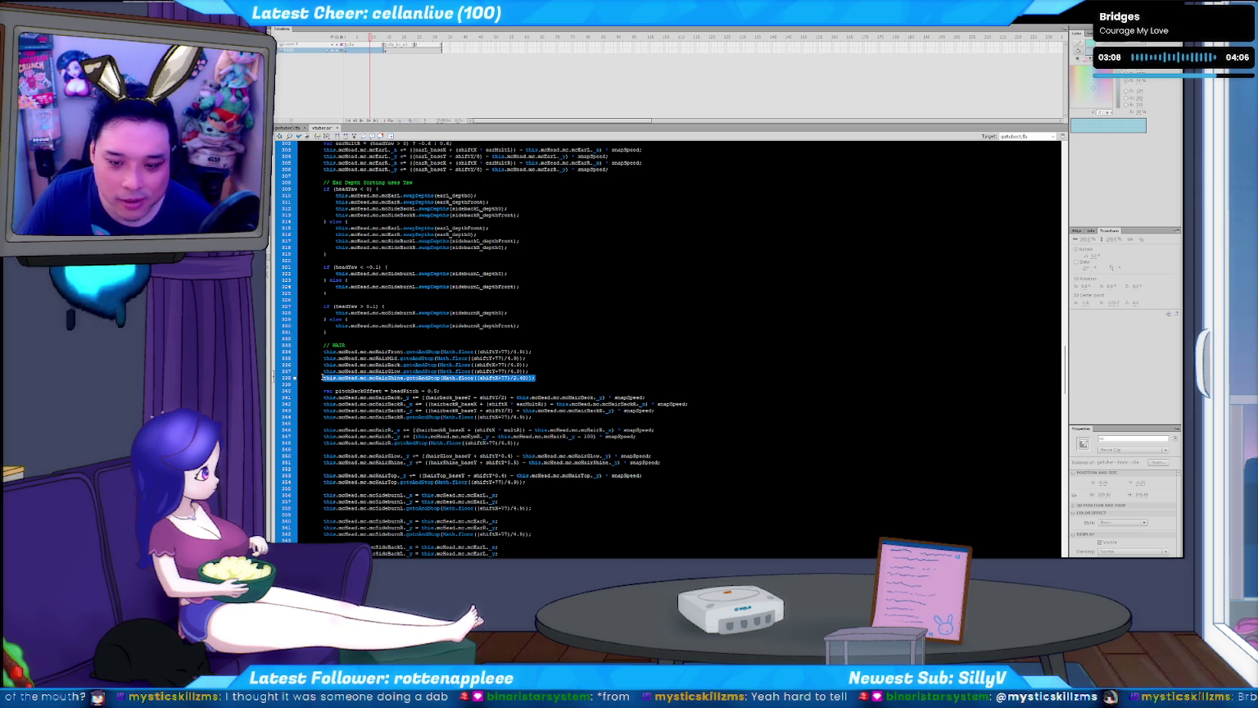
pyautogui.scroll(7, 377, 360)
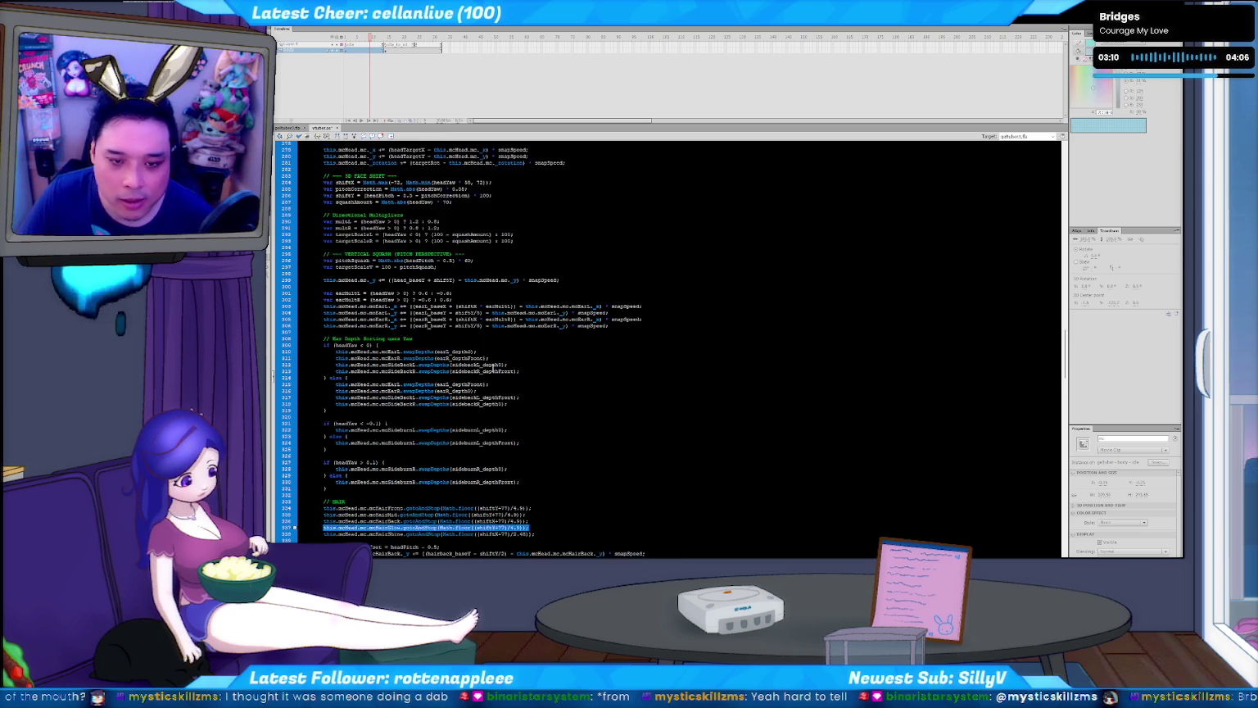
pyautogui.scroll(6, 432, 343)
pyautogui.scroll(-8, 432, 344)
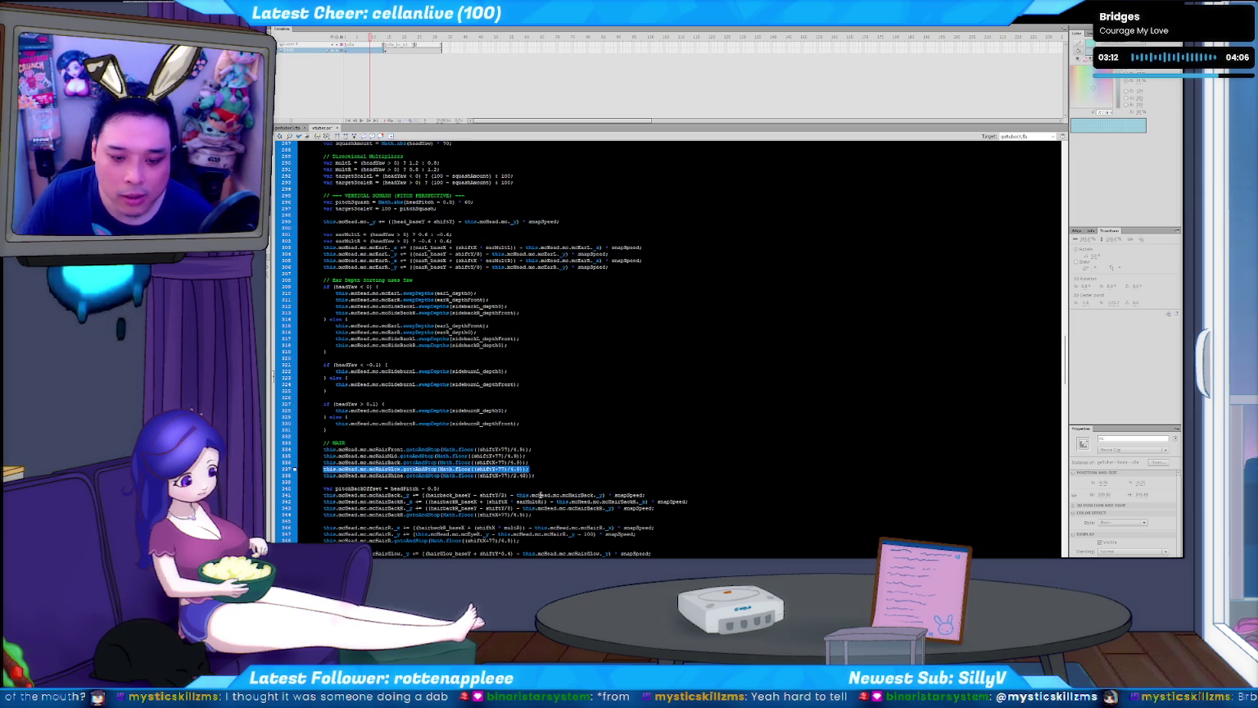
pyautogui.scroll(6, 491, 410)
pyautogui.scroll(6, 449, 318)
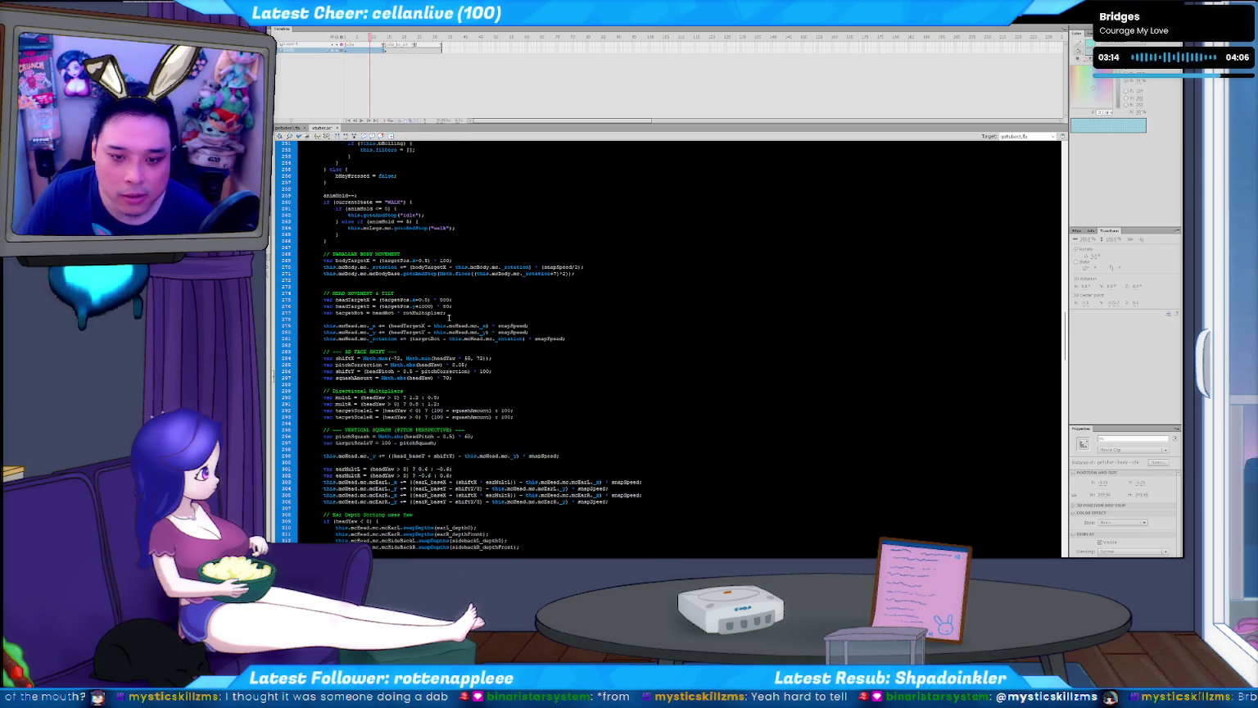
pyautogui.press('Return')
pyautogui.hotkey('ctrl', 'v')
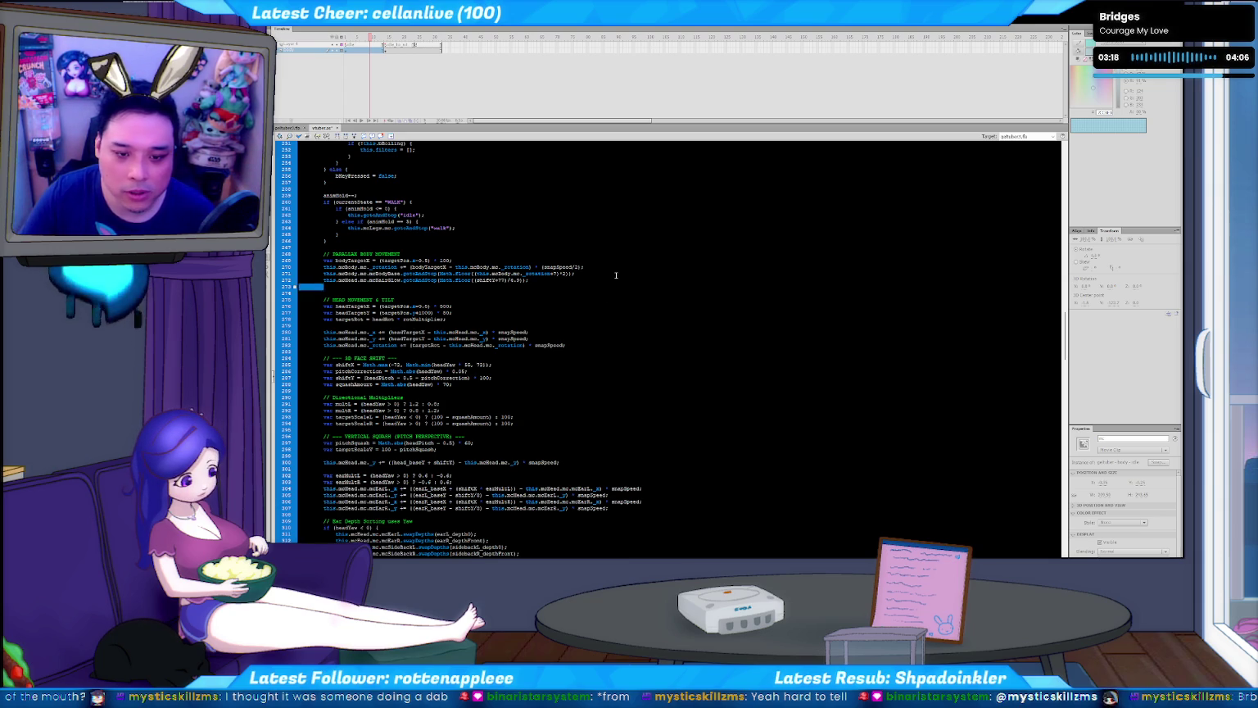
pyautogui.press('BackSpace')
pyautogui.press('BackSpace')
# - Change the pasted line's mcHead and mcHairGlow references to mcBody, then return to the stage
pyautogui.press('Up')
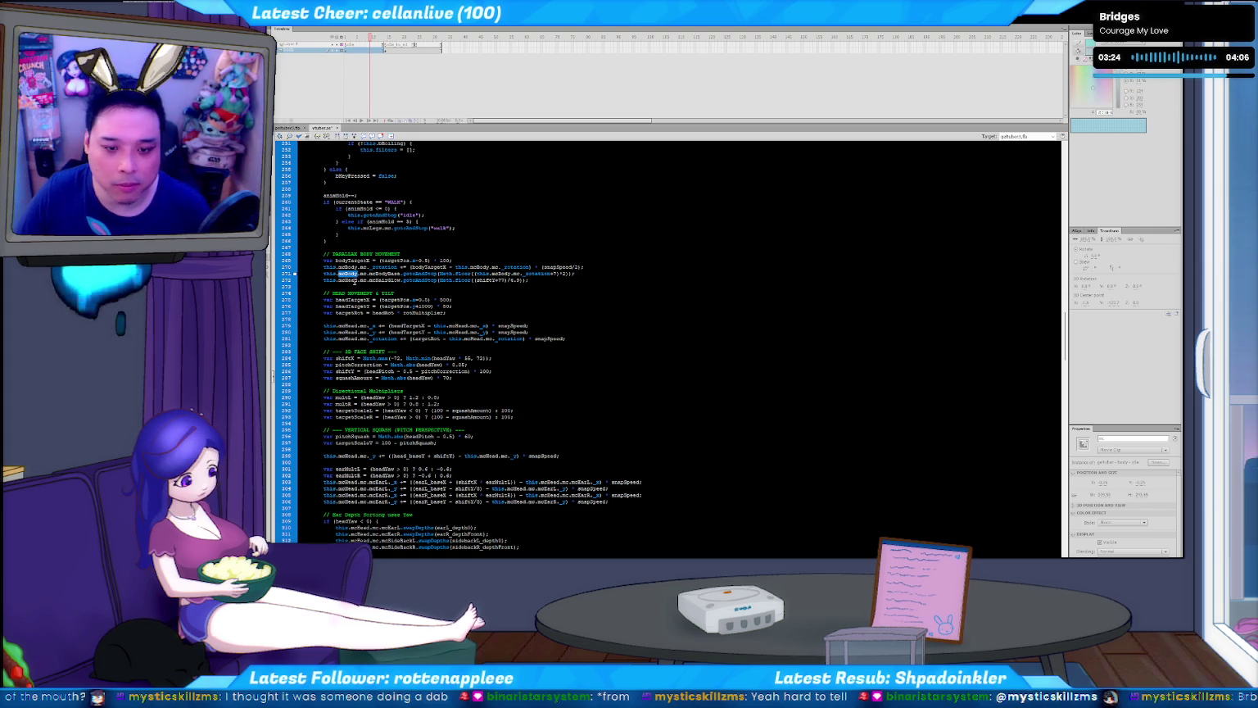
pyautogui.doubleClick(348, 280)
pyautogui.write('mcBody')
pyautogui.doubleClick(381, 281)
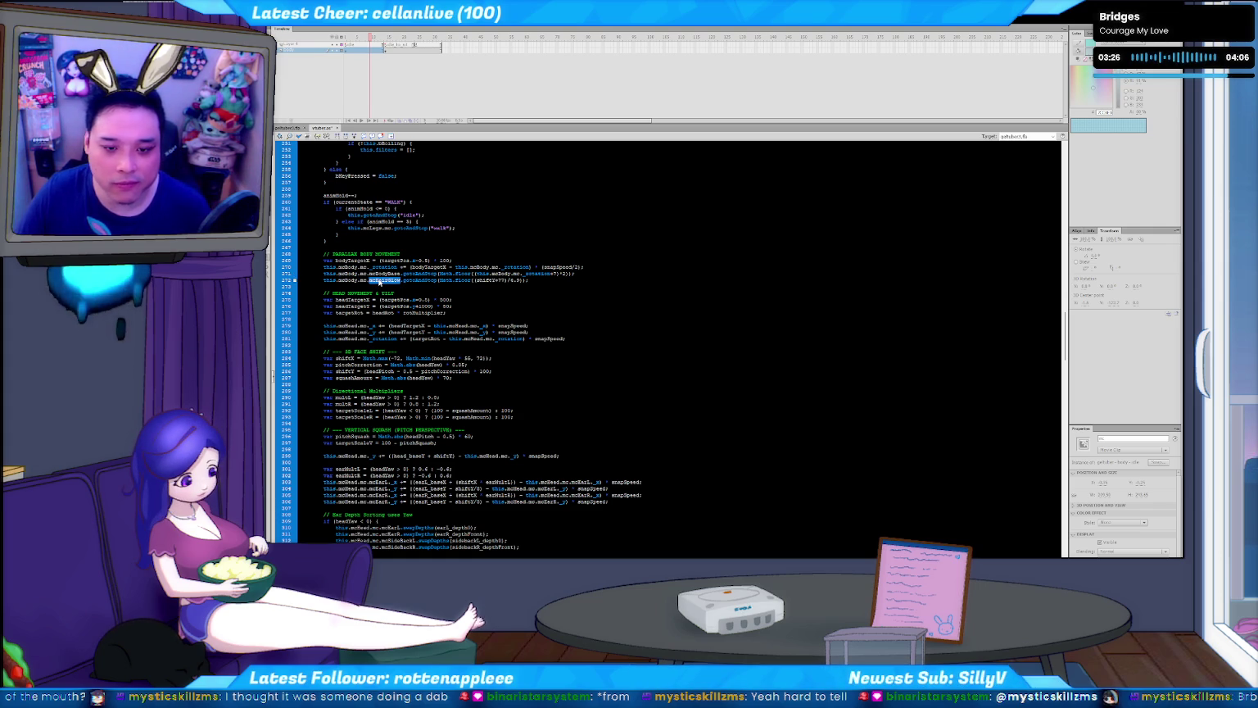
pyautogui.press('Delete')
pyautogui.press('Delete')
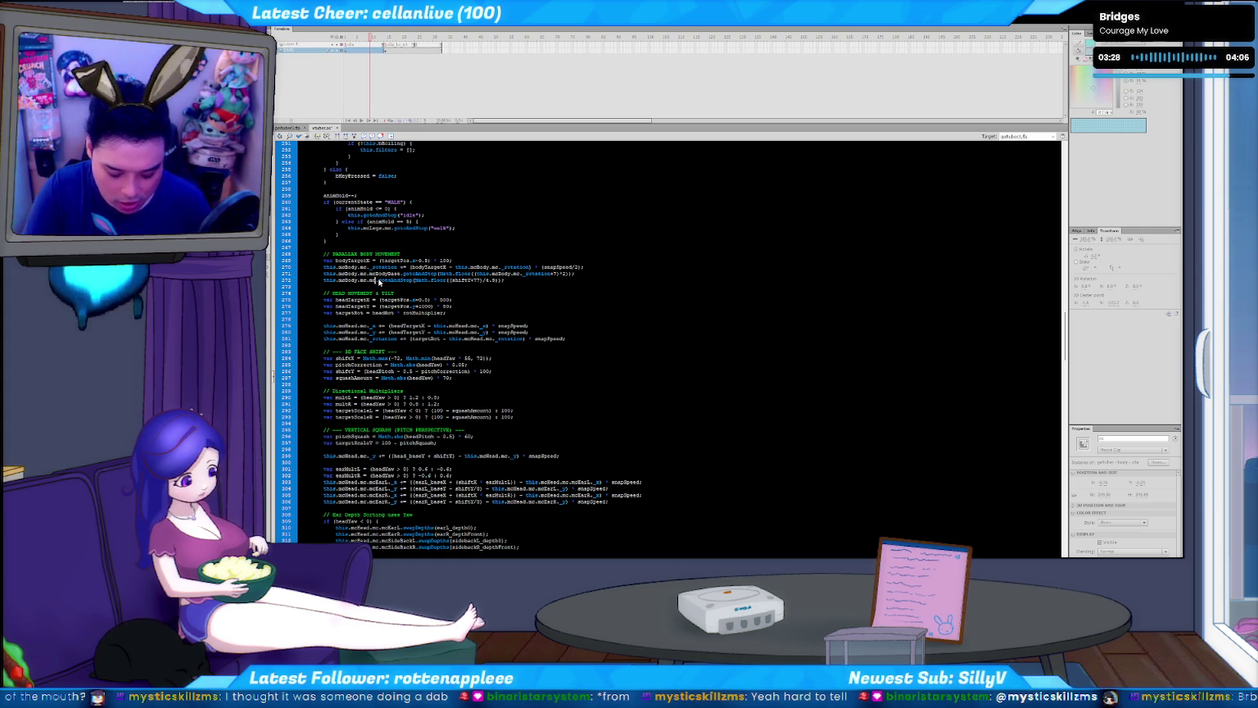
pyautogui.write('mcBody')
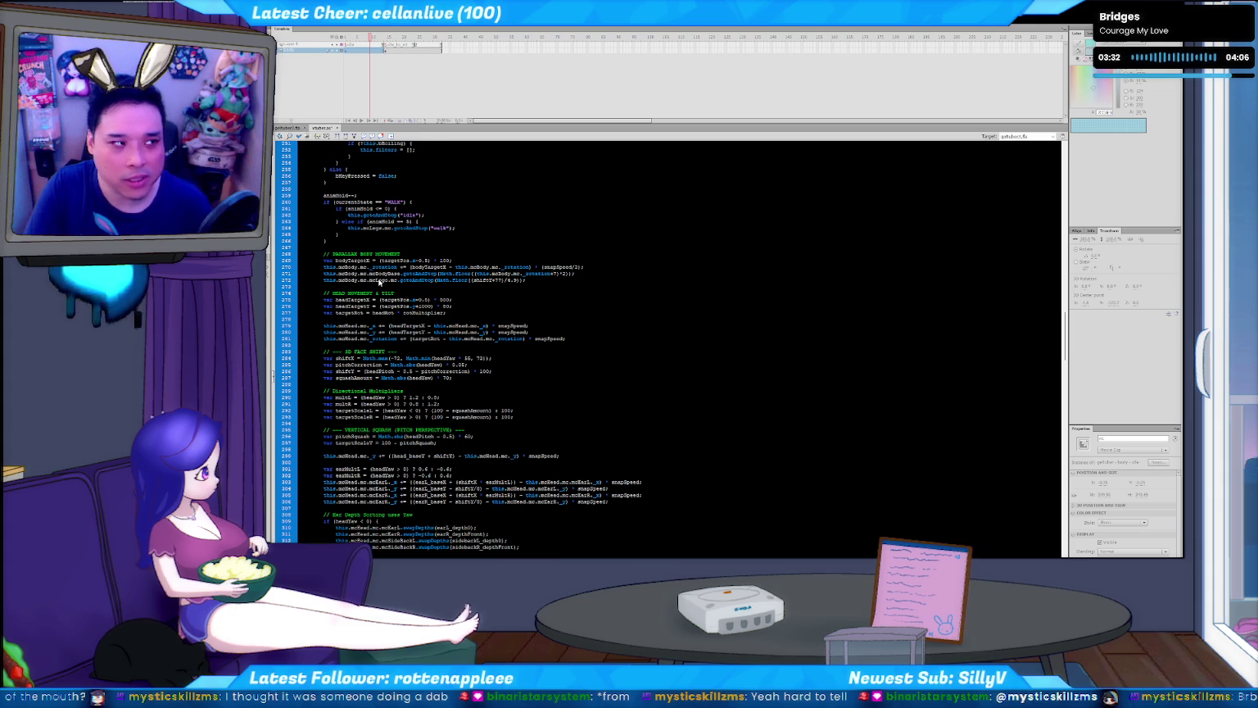
pyautogui.press('BackSpace')
pyautogui.press('BackSpace')
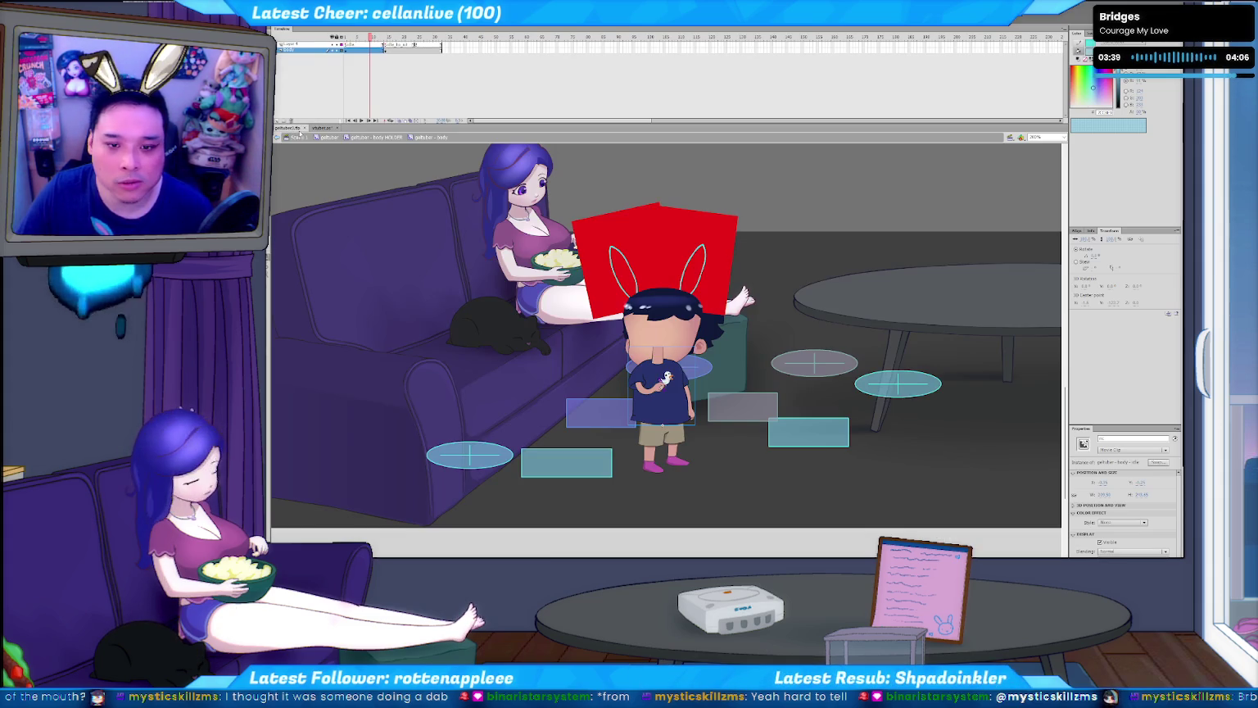
pyautogui.click(289, 128)
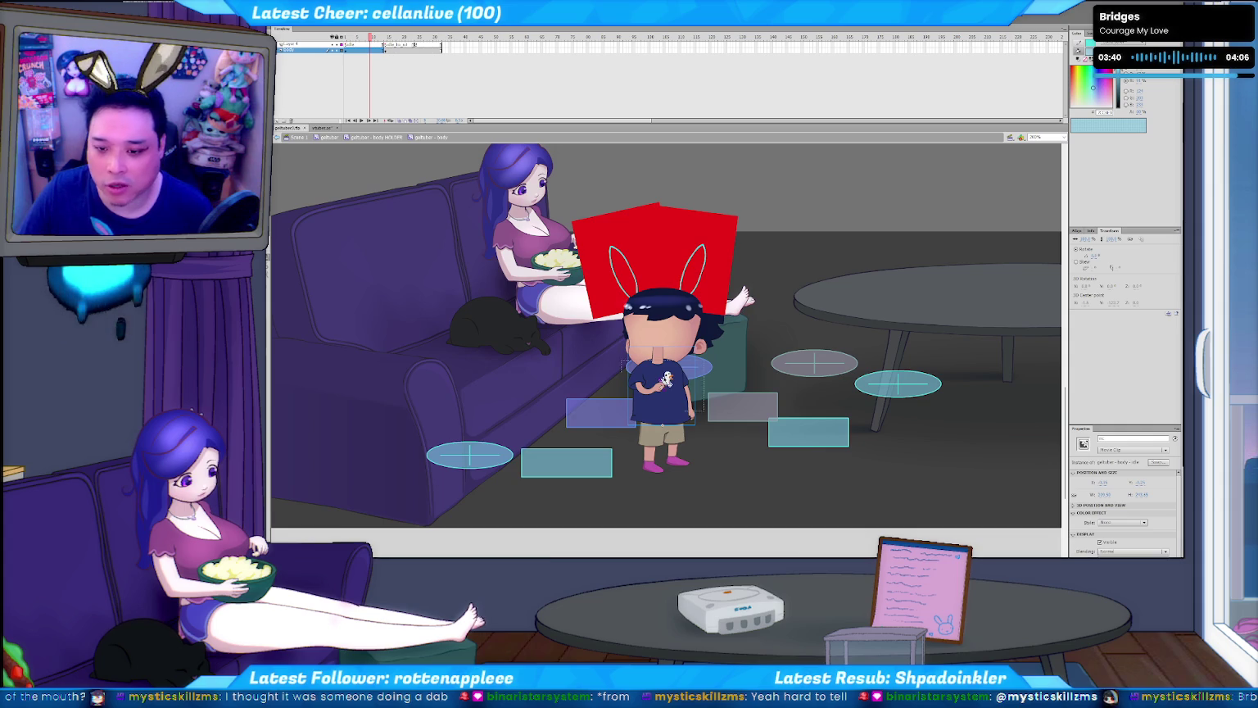
# - Drill into 'body - idle', 'shirt logo - ALL' and 'shirt logo', and select frames up to 15
pyautogui.doubleClick(667, 378)
pyautogui.doubleClick(667, 378)
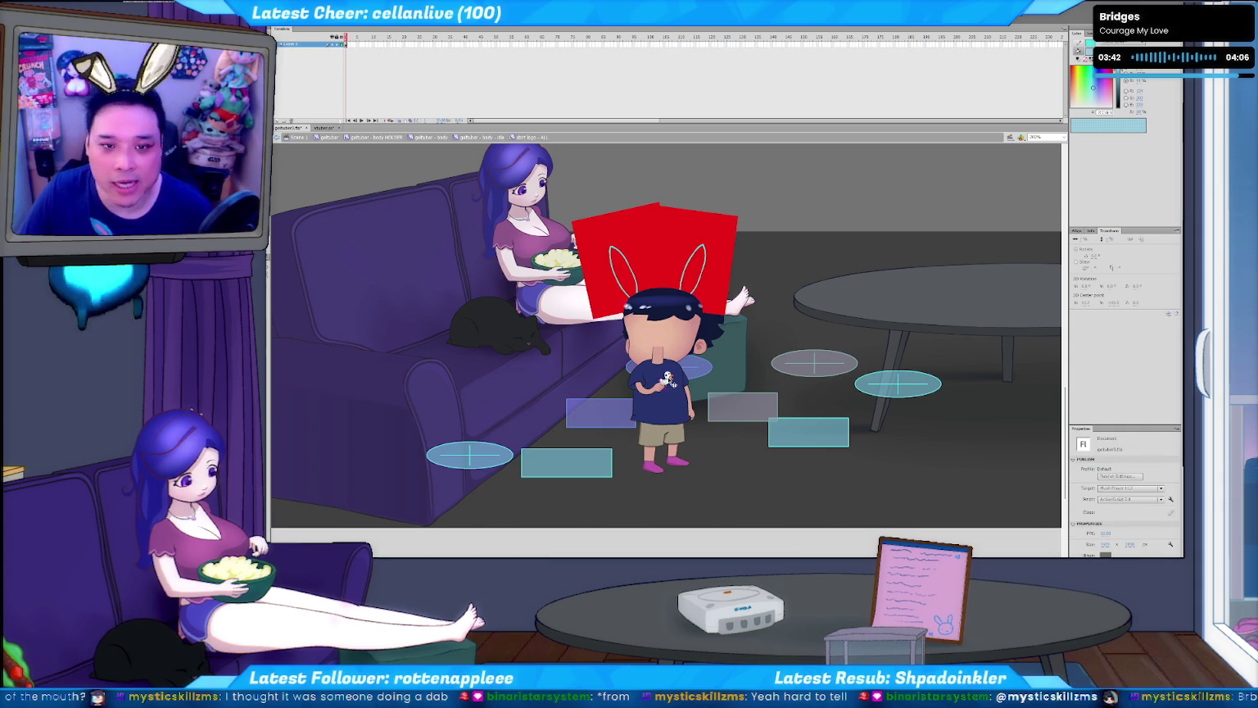
pyautogui.doubleClick(667, 378)
pyautogui.click(705, 444)
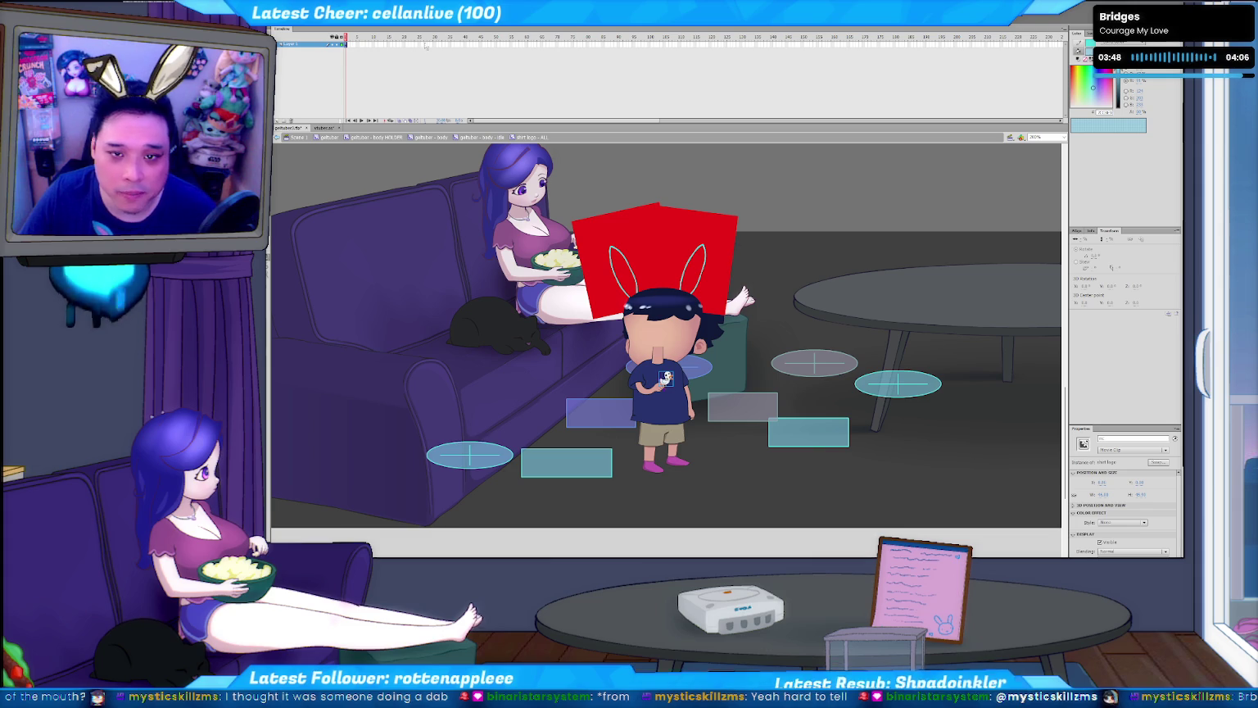
pyautogui.moveTo(436, 45); pyautogui.dragTo(395, 46)
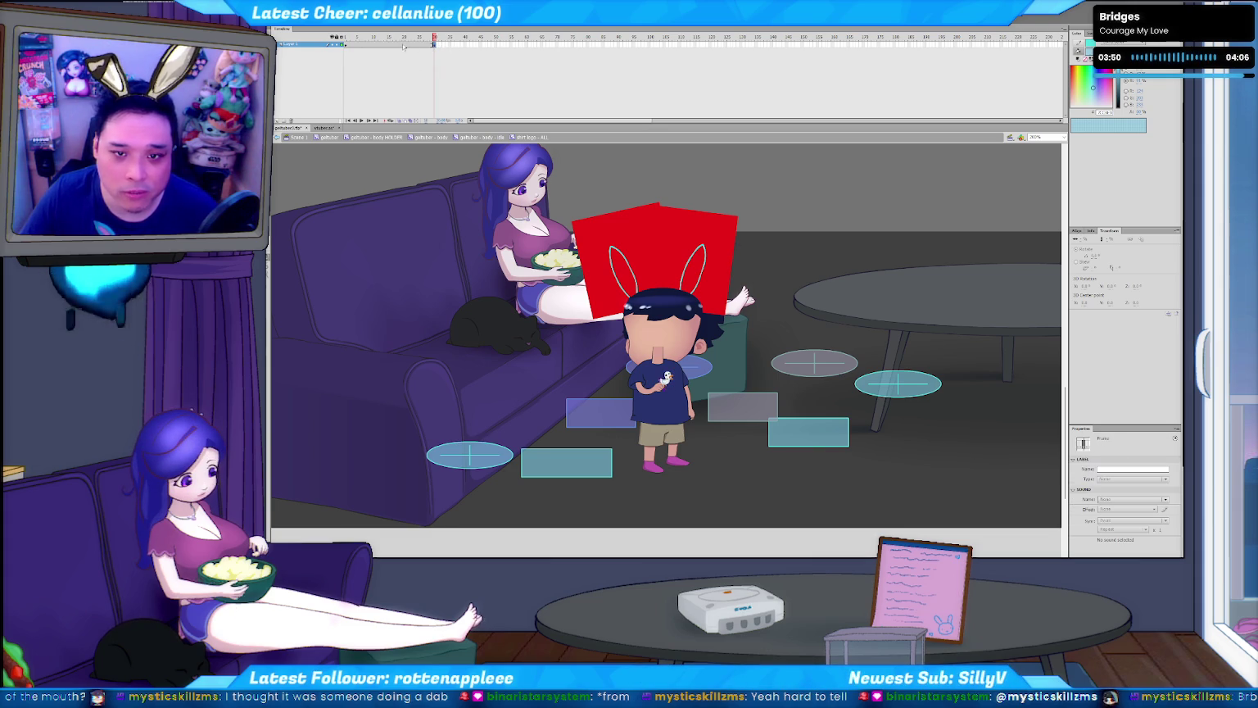
pyautogui.rightClick(394, 46)
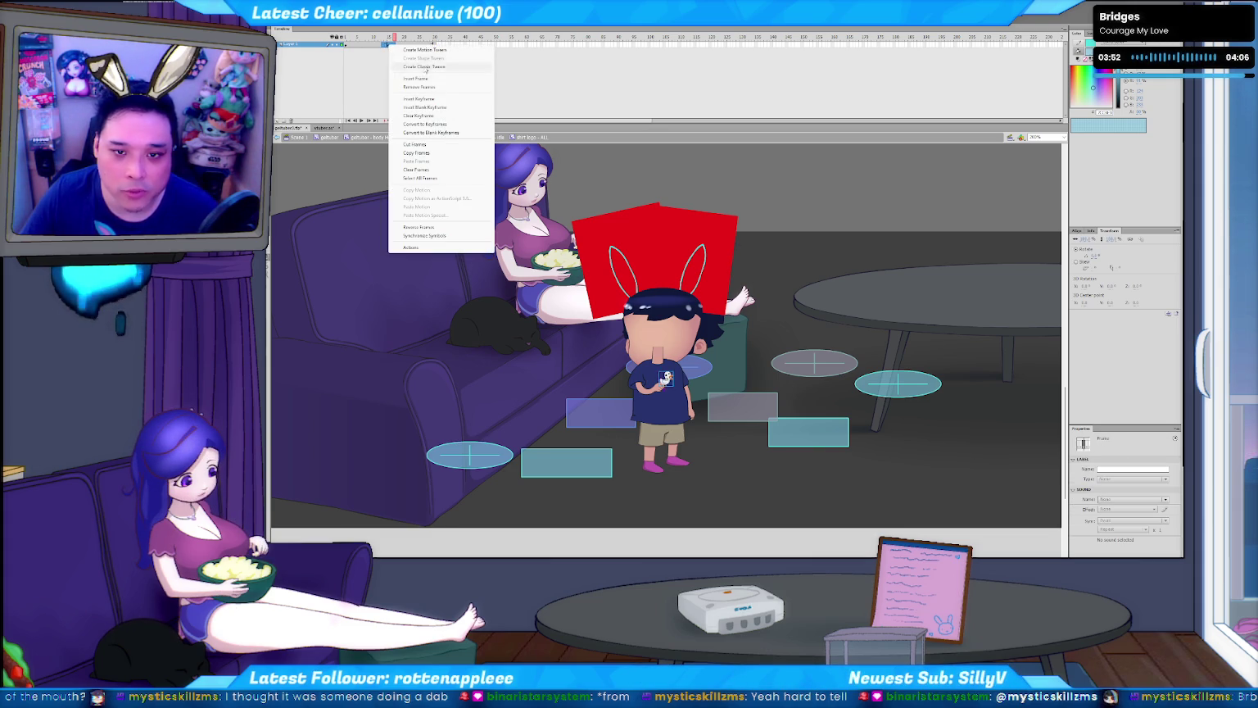
# - Create a classic tween across the duck logo frames and play it back from frame 1
pyautogui.click(431, 69)
pyautogui.click(391, 36)
pyautogui.press('Return')
pyautogui.click(347, 45)
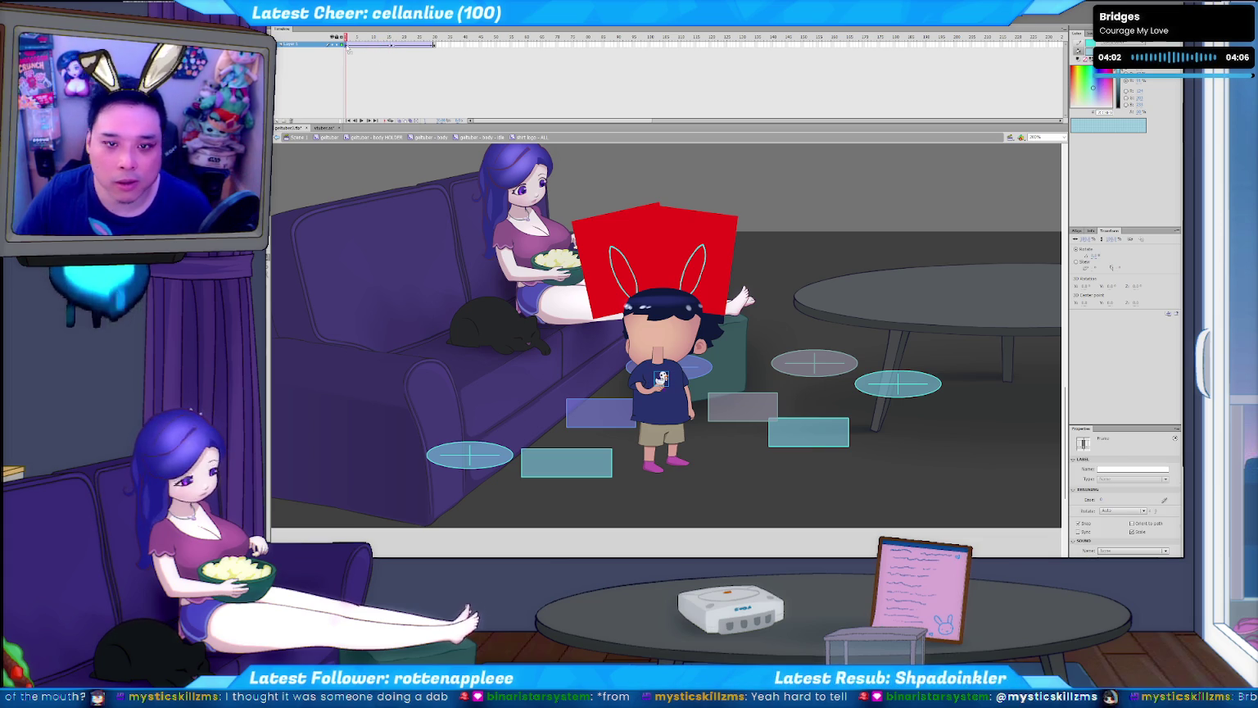
pyautogui.click(435, 46)
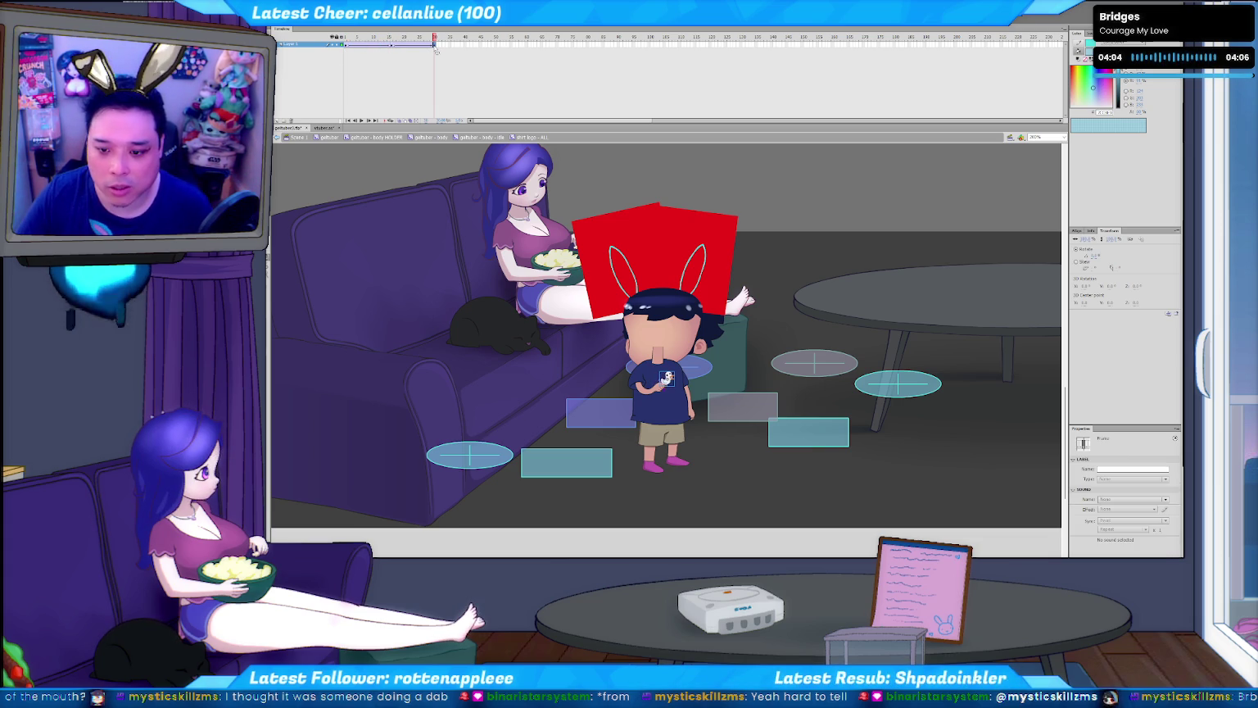
pyautogui.press('Return')
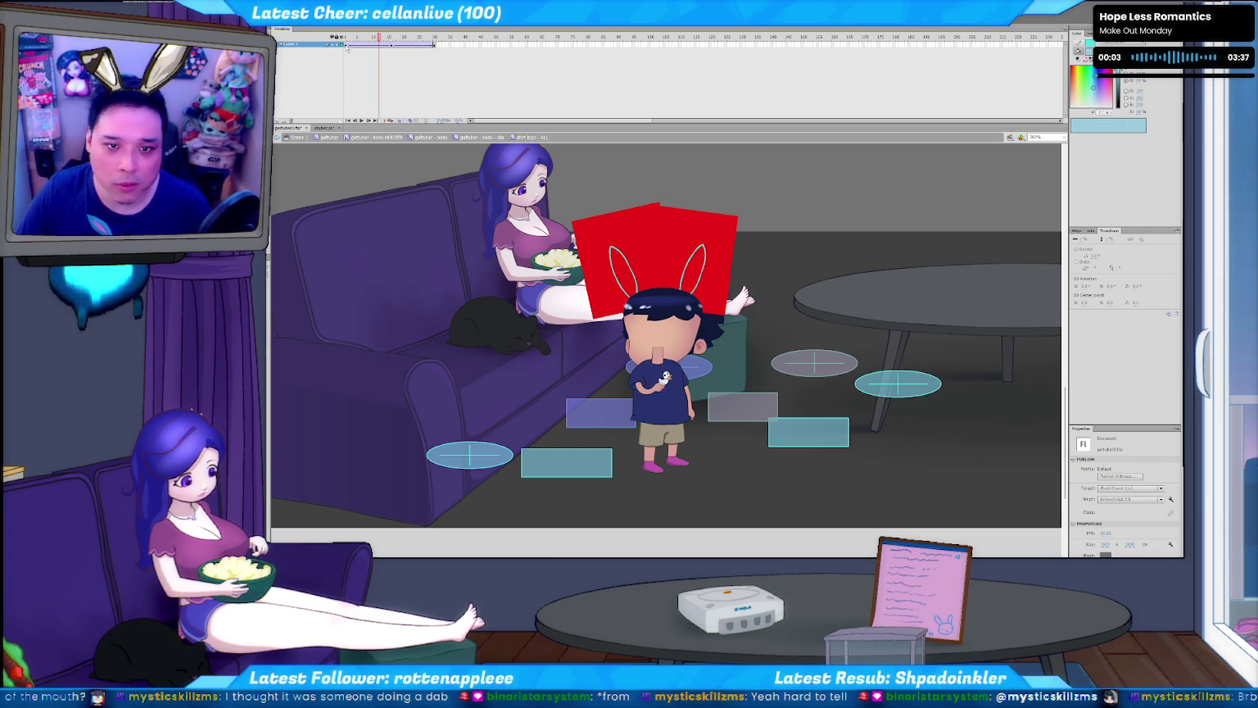
pyautogui.click(394, 45)
pyautogui.click(346, 44)
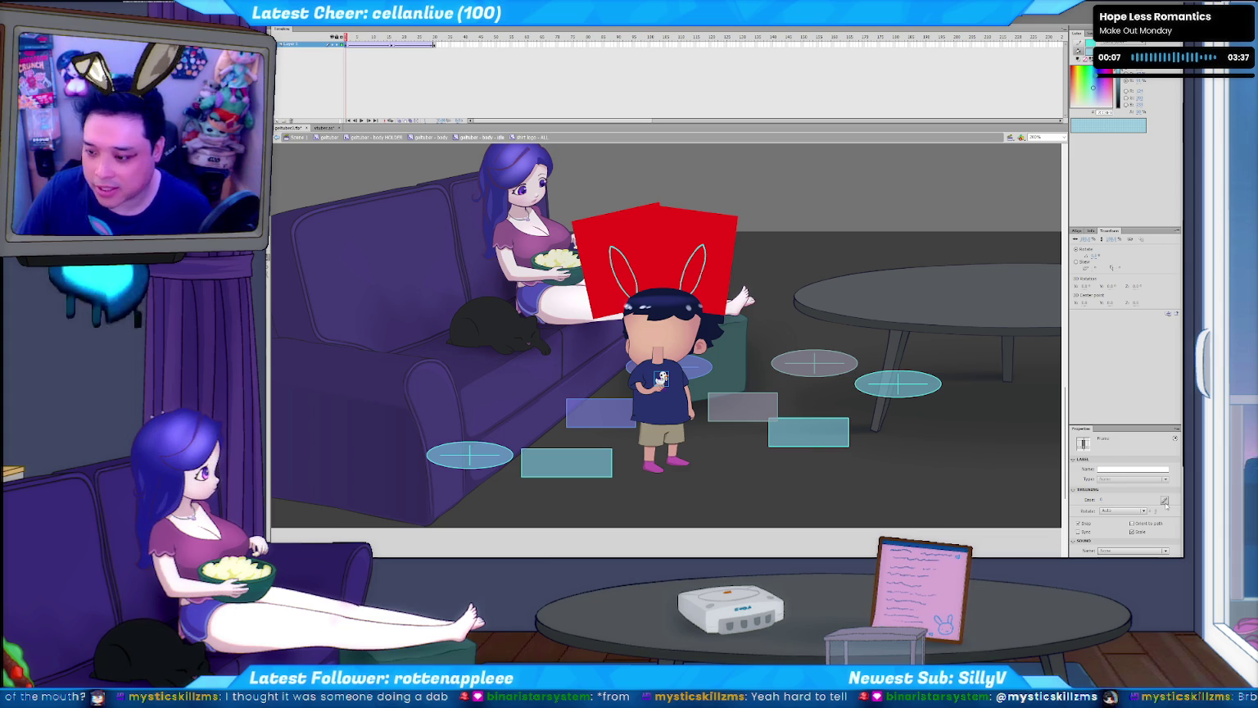
# - Bend the tween's Custom Ease In/Ease Out curve for a slower start and apply it
pyautogui.click(1164, 500)
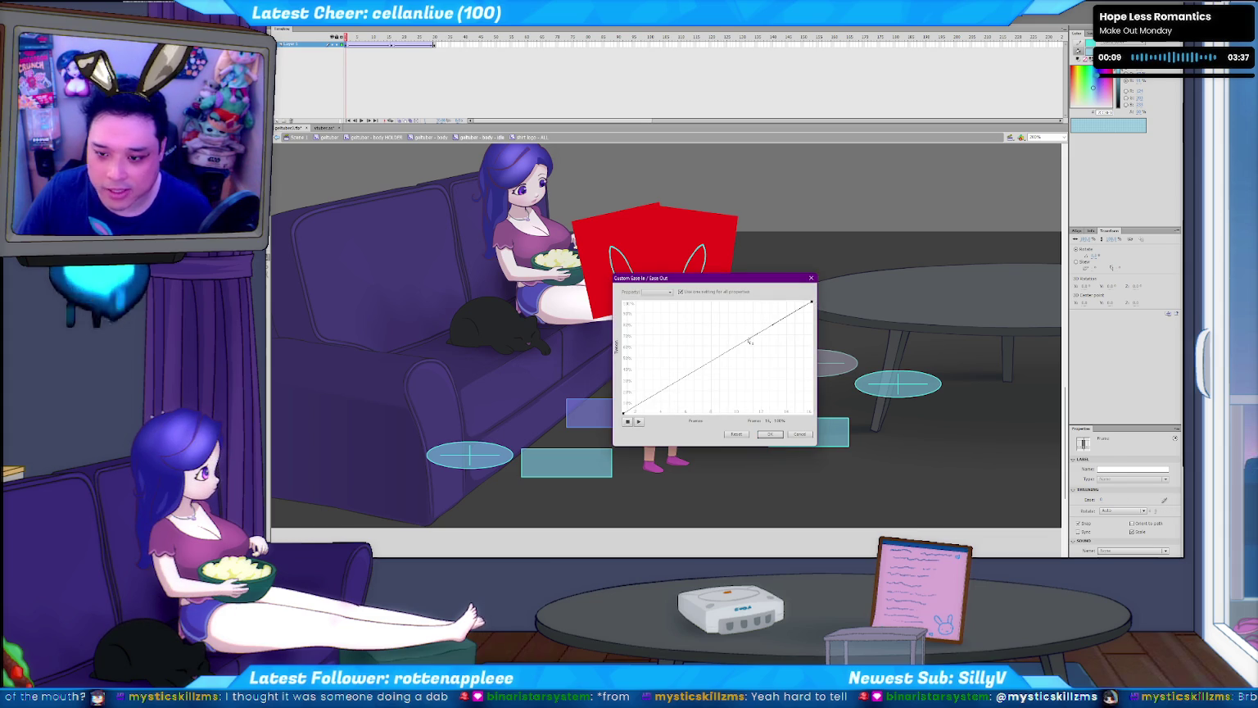
pyautogui.moveTo(757, 350)
pyautogui.mouseDown()
pyautogui.moveTo(681, 376)
pyautogui.moveTo(678, 406)
pyautogui.mouseUp()
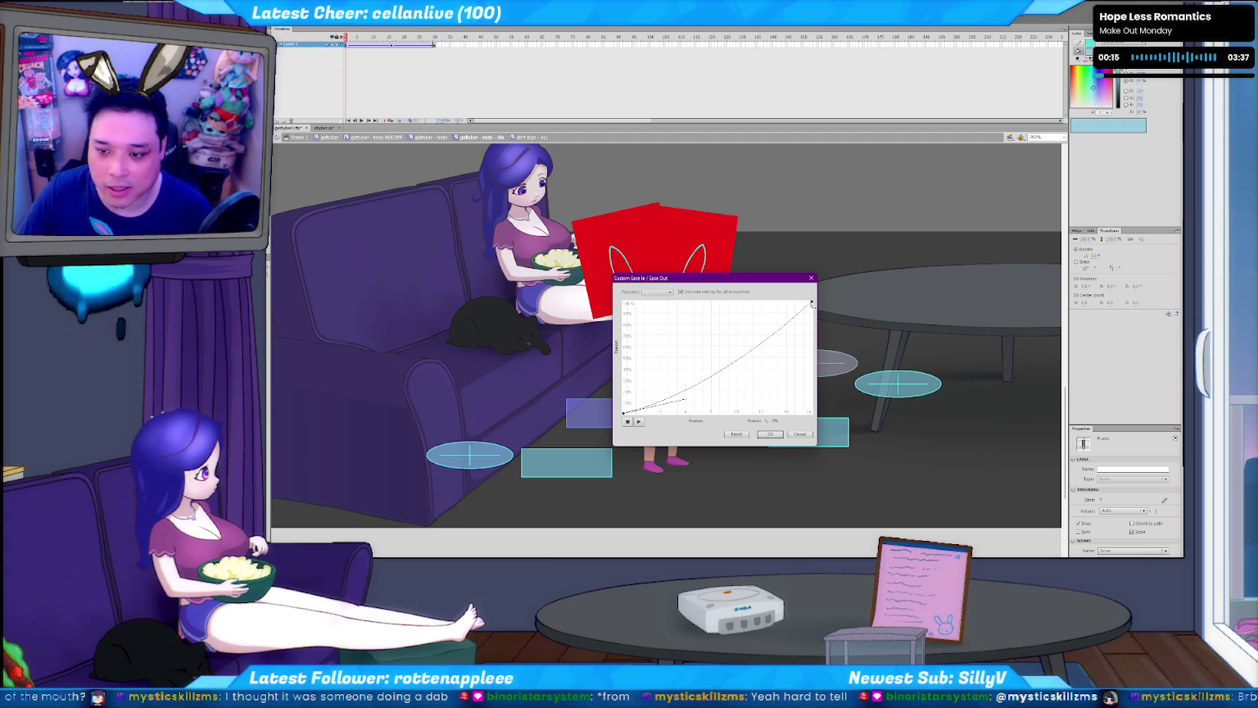
pyautogui.moveTo(759, 350); pyautogui.dragTo(765, 351)
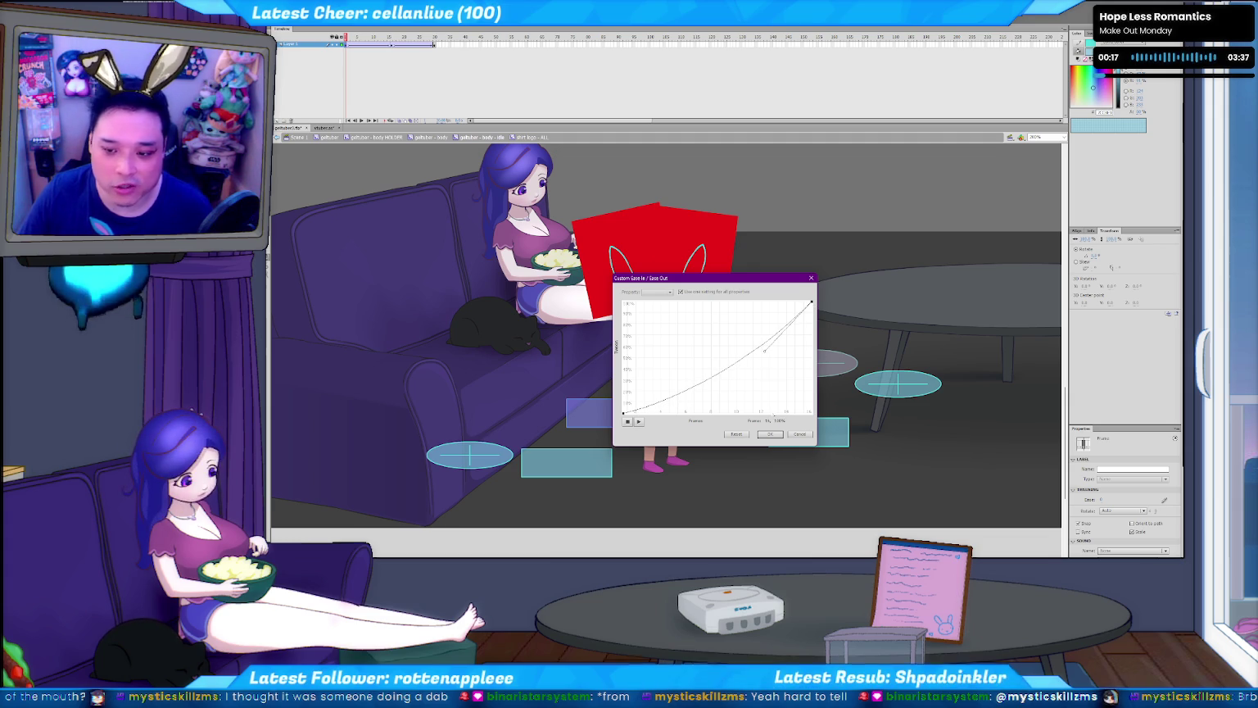
pyautogui.click(770, 435)
pyautogui.click(392, 44)
# - Reshape the custom ease into a fast-start curve, apply it, and return to frame 1
pyautogui.click(1164, 500)
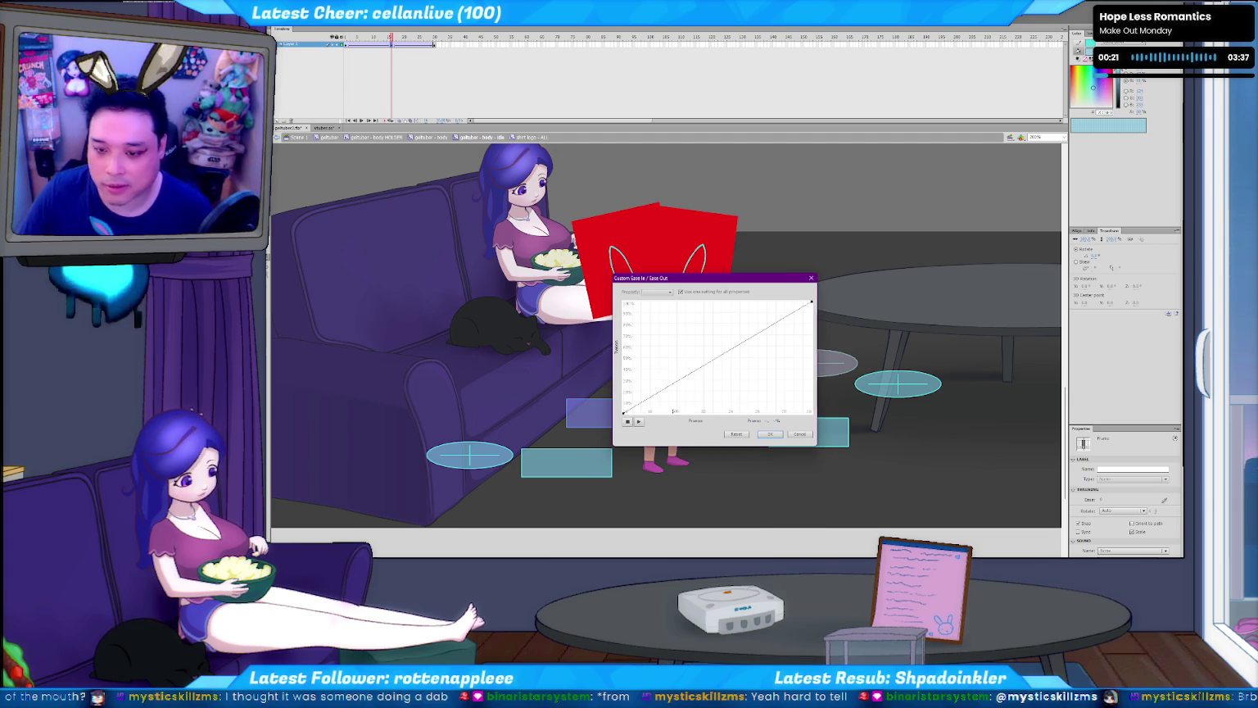
pyautogui.moveTo(686, 379)
pyautogui.mouseDown()
pyautogui.moveTo(653, 374)
pyautogui.moveTo(664, 374)
pyautogui.mouseUp()
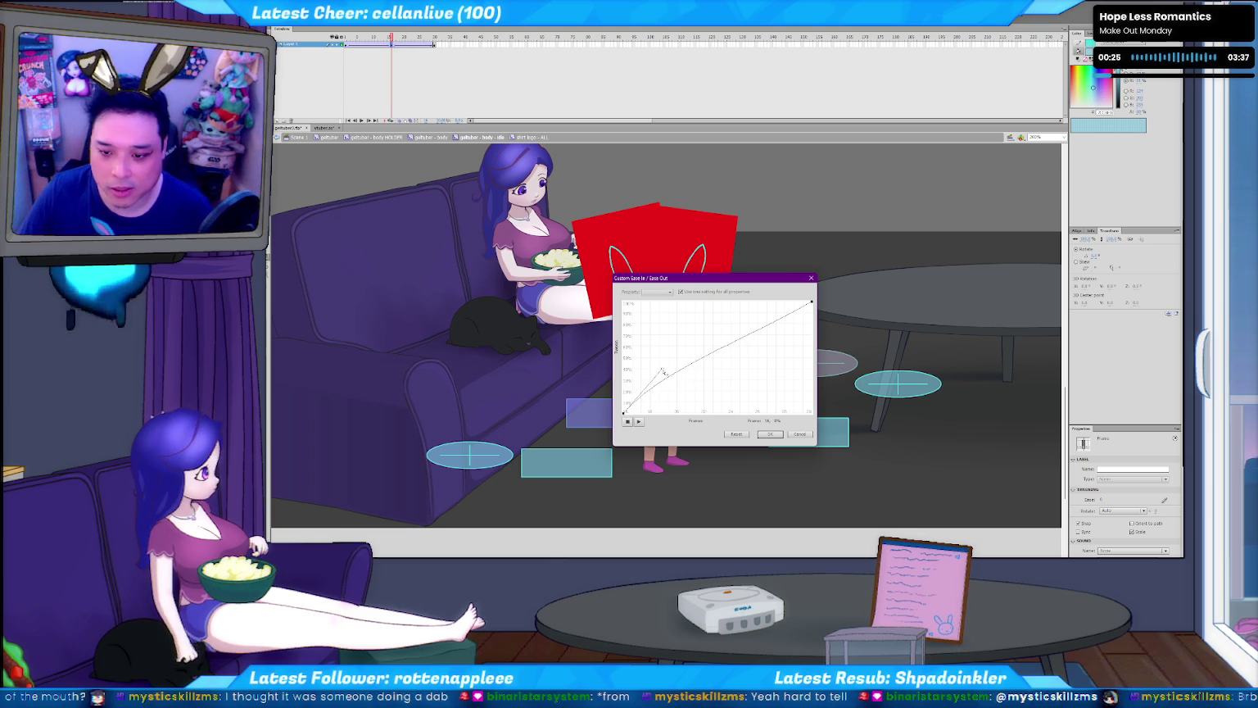
pyautogui.click(811, 303)
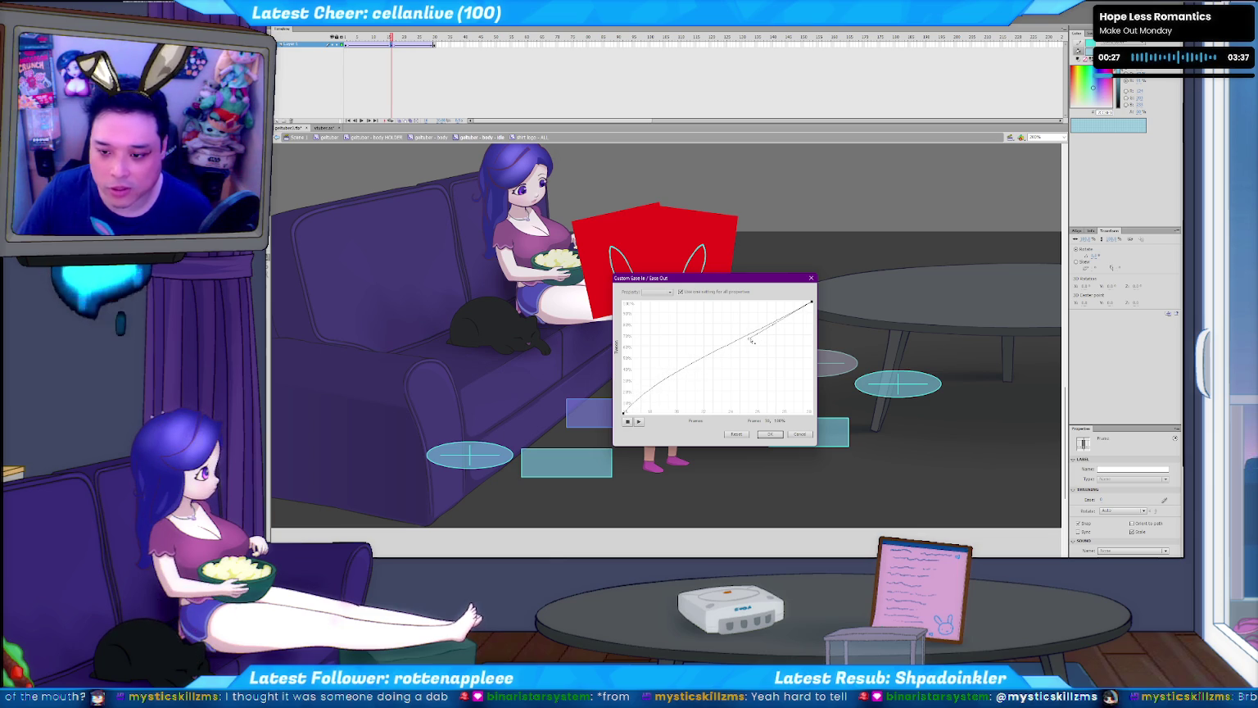
pyautogui.click(769, 434)
pyautogui.click(344, 38)
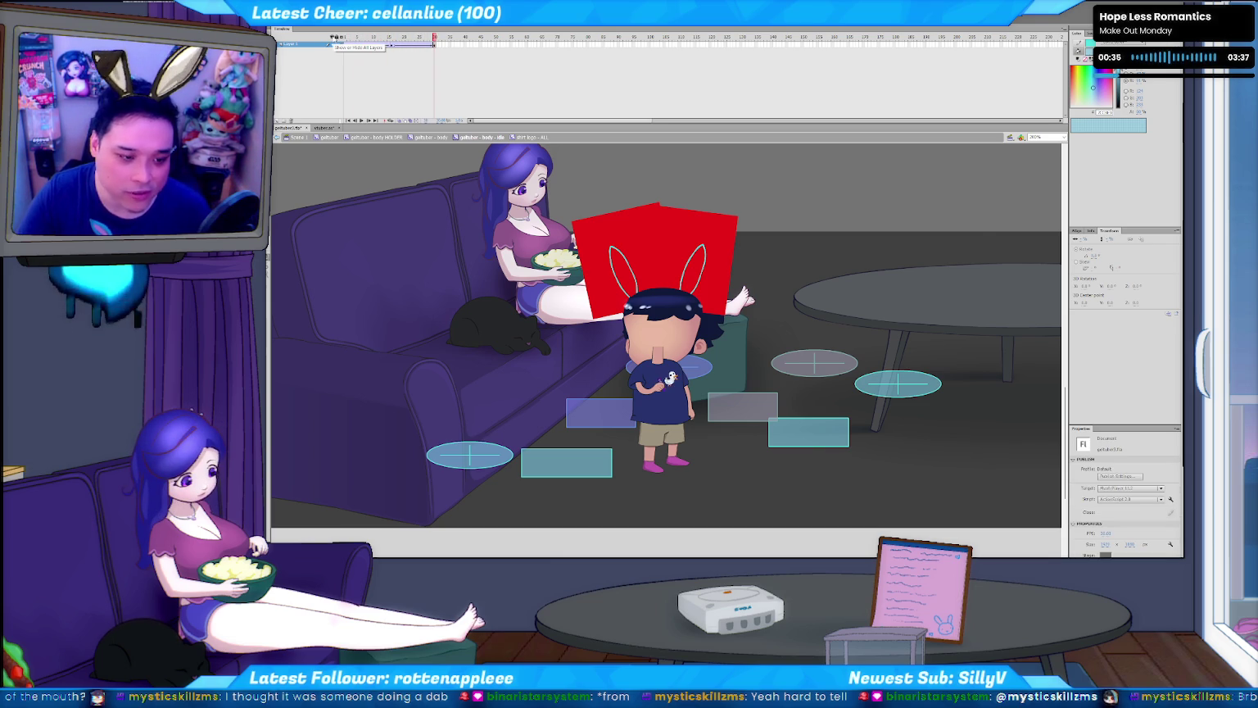
# - Zoom in and scroll up to the duck emblem on the character's shirt
pyautogui.hotkey('ctrl', '=')
pyautogui.hotkey('ctrl', '=')
pyautogui.press('r')
pyautogui.scroll(5, 846, 401)
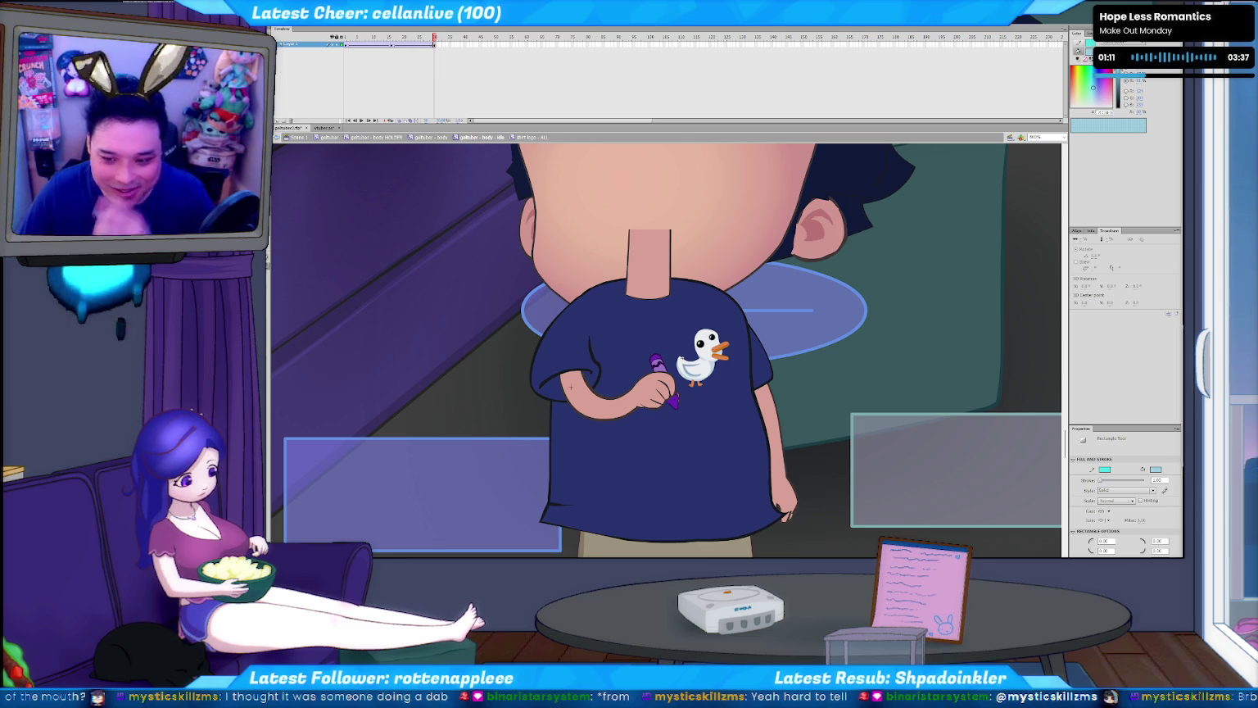
# - Save the file and search the vtuber.as script for 'shift'
pyautogui.hotkey('ctrl', 's')
pyautogui.click(322, 128)
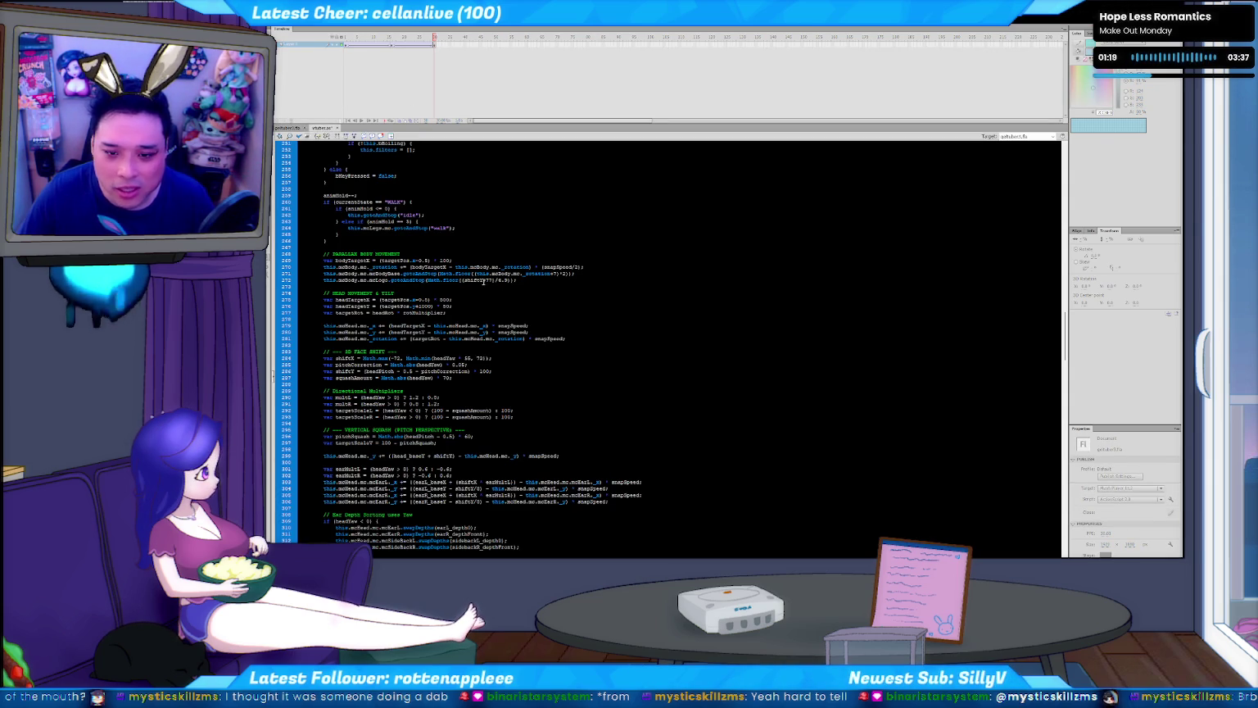
pyautogui.hotkey('ctrl', 'f')
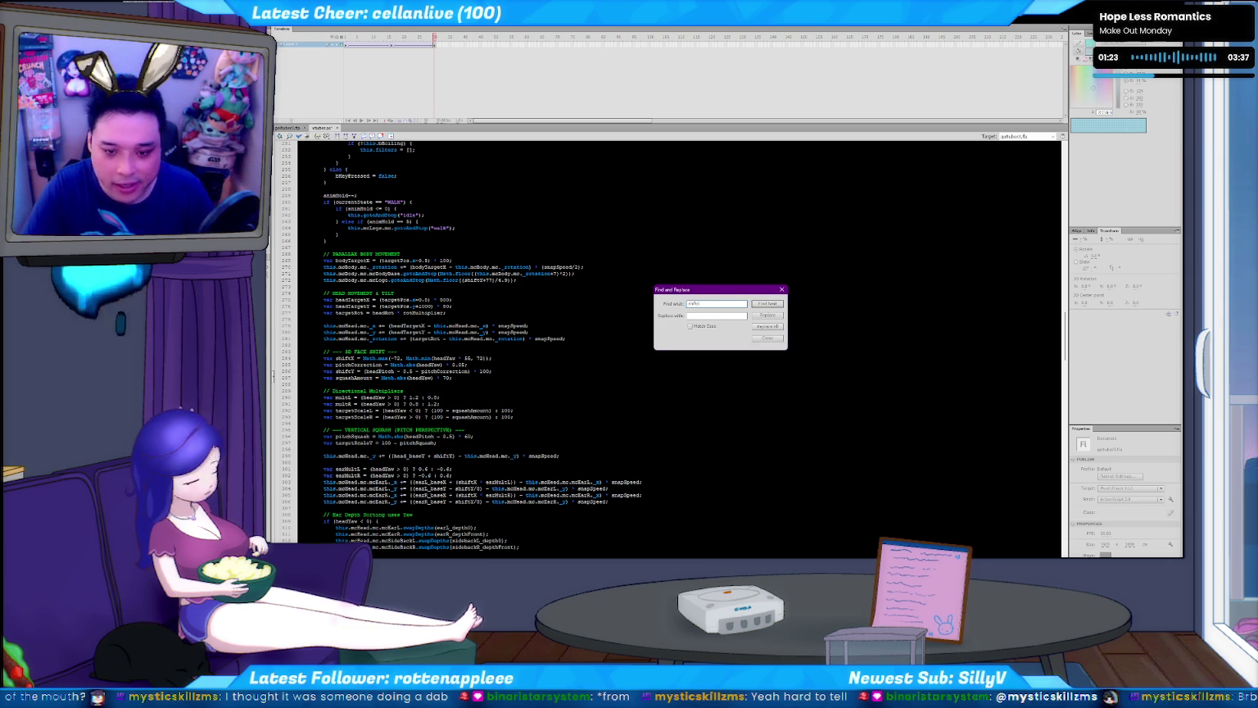
pyautogui.press('Return')
pyautogui.press('Escape')
# - Review where the shift values are used, then start a test run of the movie
pyautogui.scroll(-4, 478, 325)
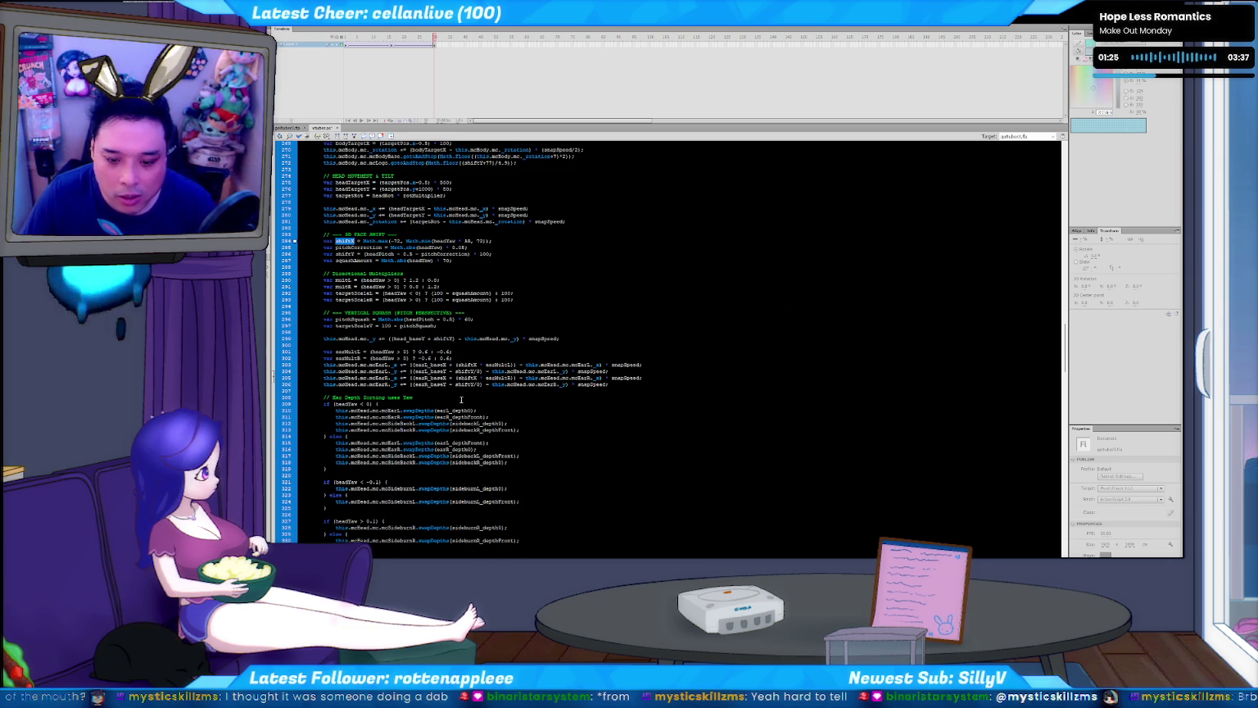
pyautogui.scroll(-3, 516, 541)
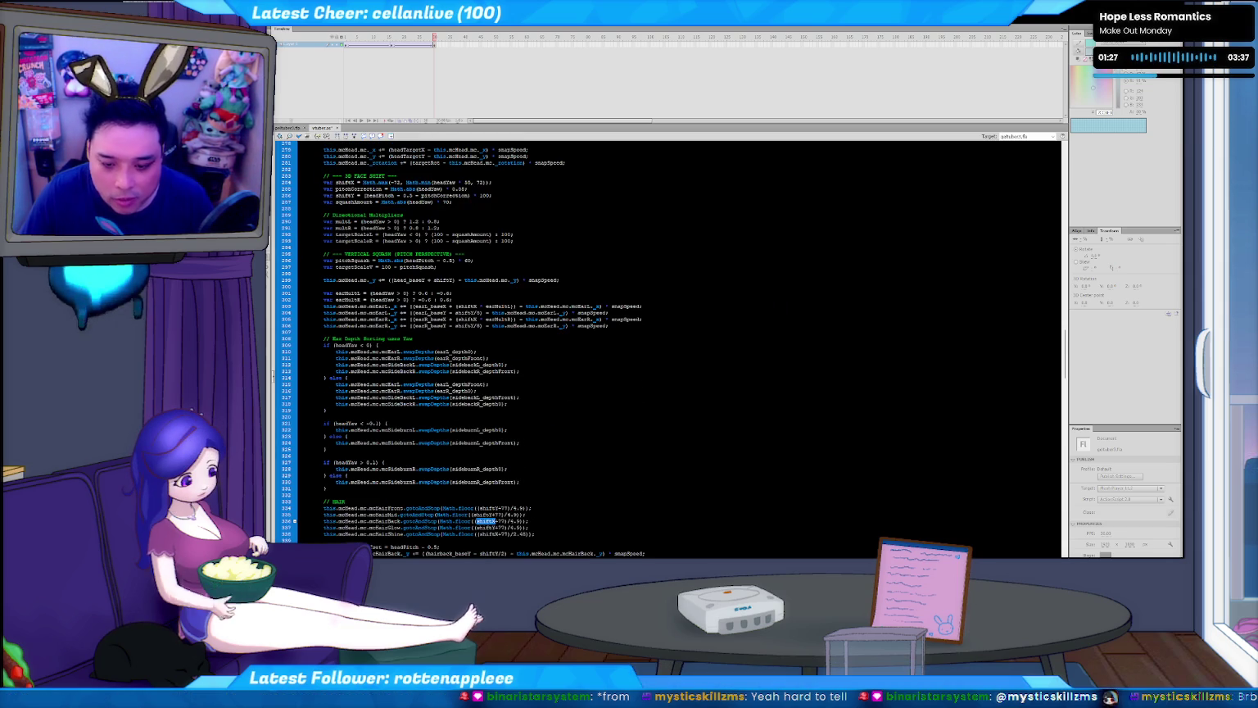
pyautogui.scroll(10, 533, 520)
pyautogui.scroll(10, 485, 421)
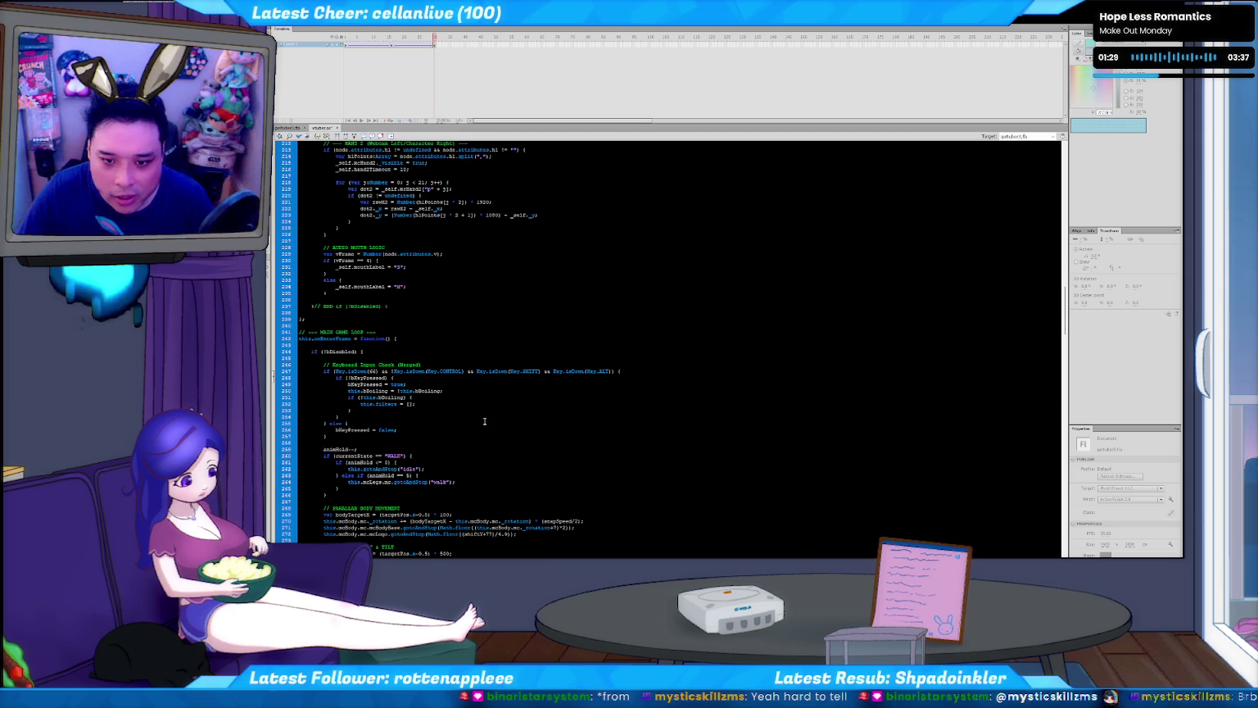
pyautogui.scroll(-4, 507, 476)
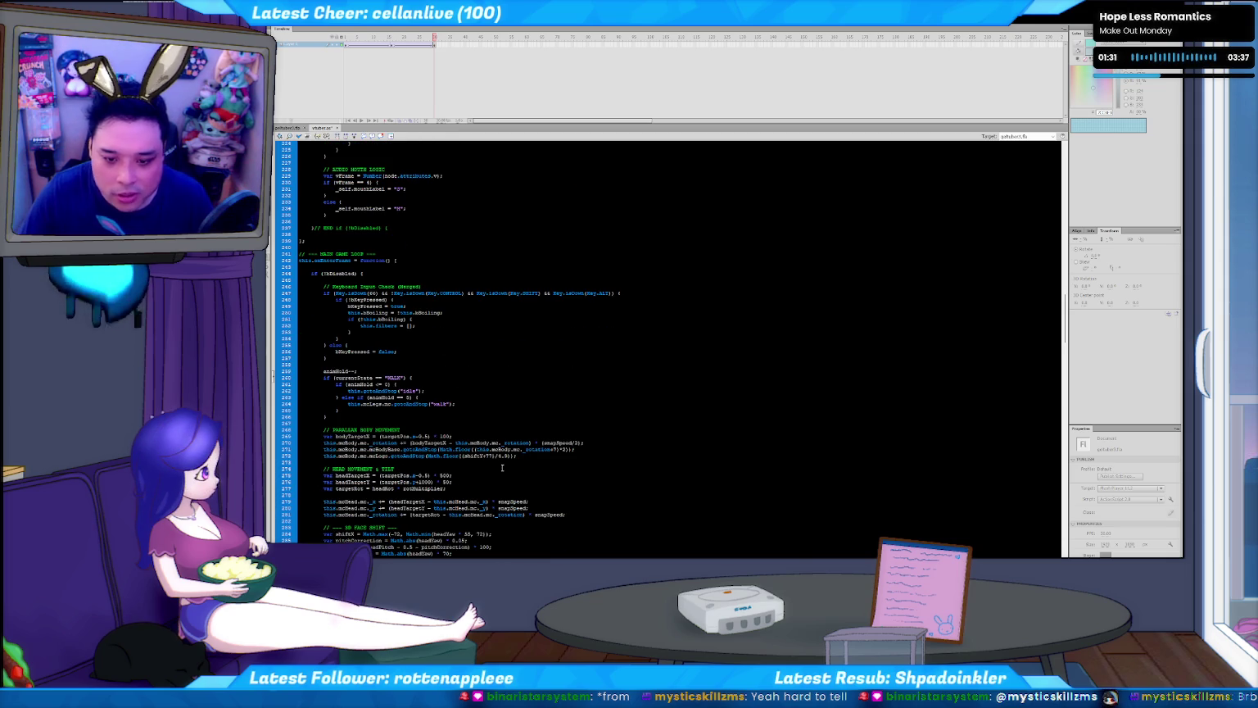
pyautogui.hotkey('ctrl', 'Return')
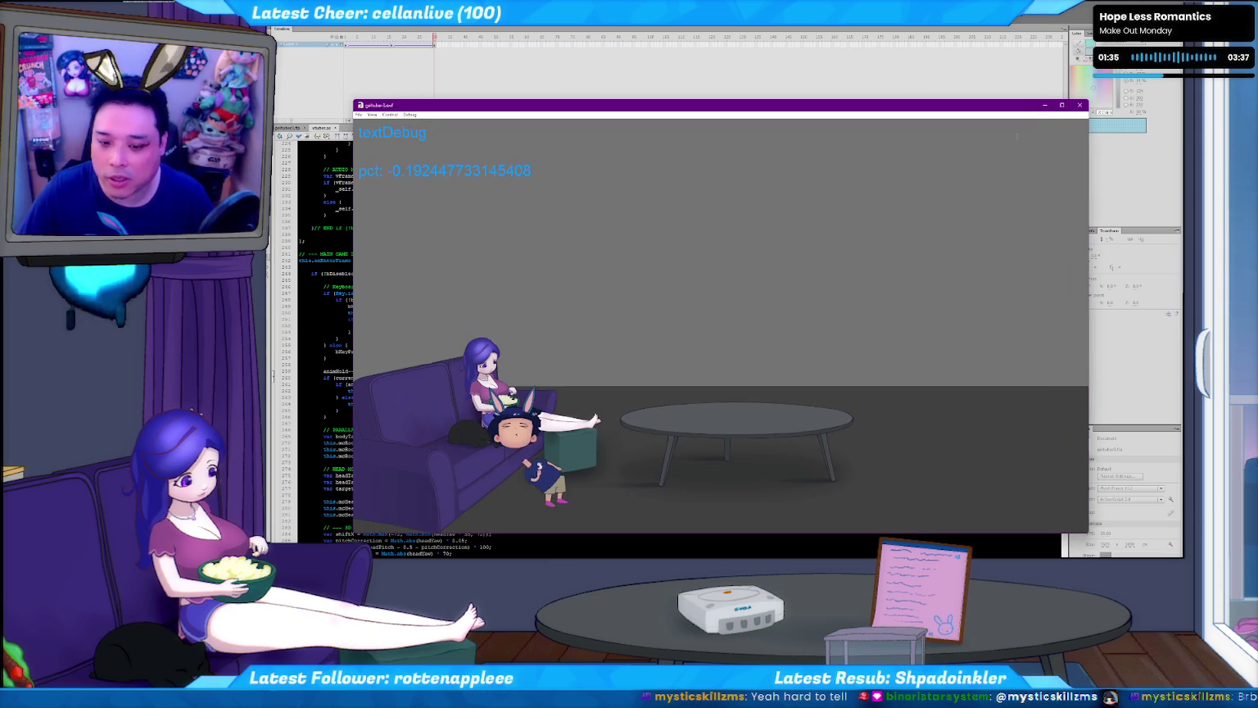
# - Launch gutubertest.bat in Ruffle, move its window higher, and make it fullscreen
pyautogui.click(1079, 106)
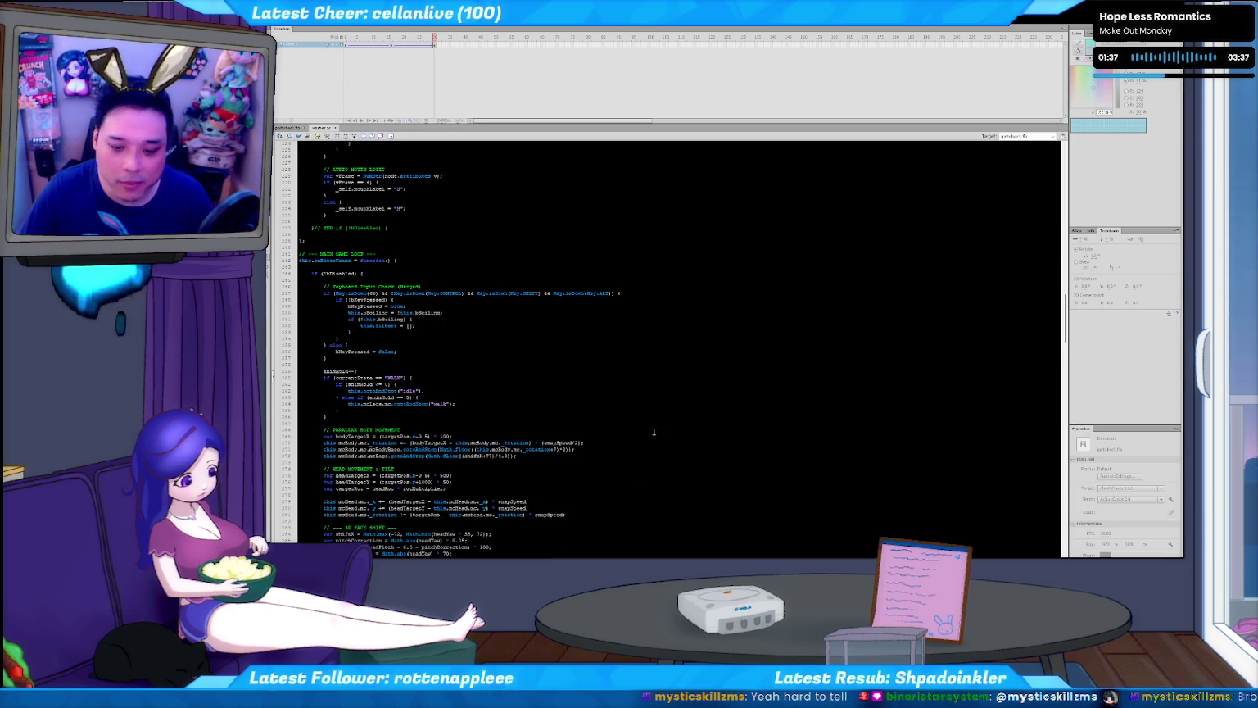
pyautogui.hotkey('alt', 'Tab')
pyautogui.hotkey('alt', 'Tab')
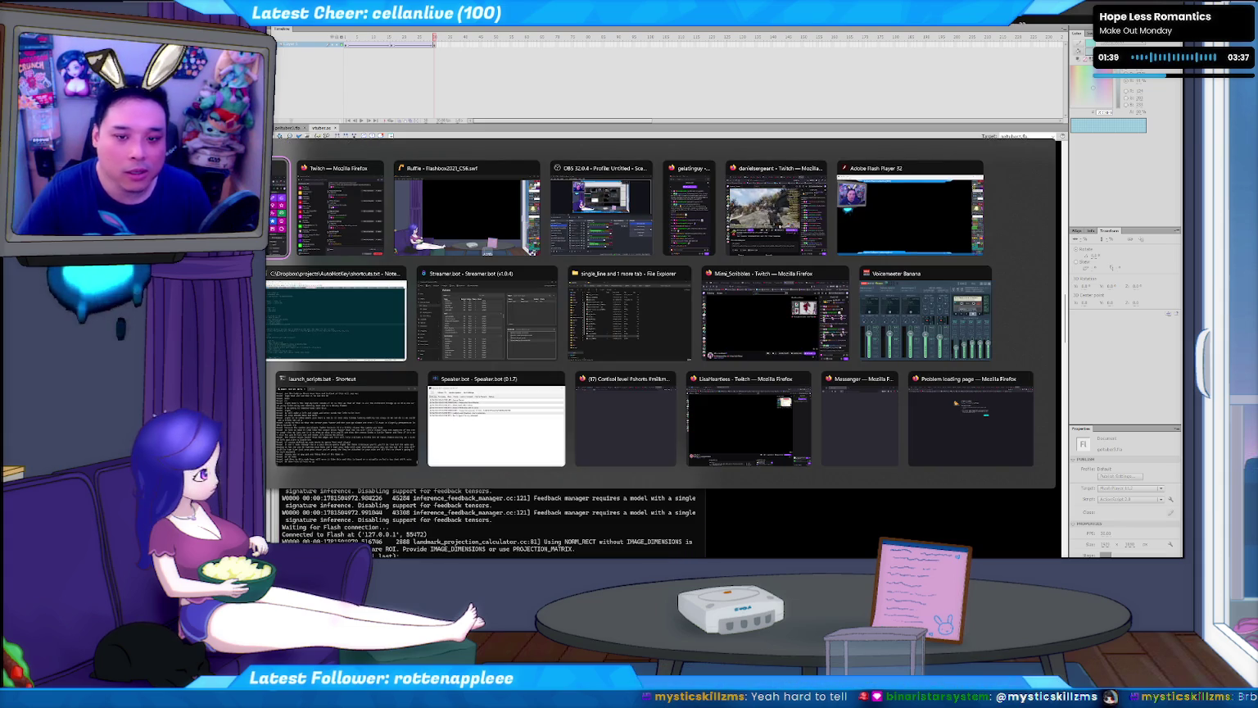
pyautogui.hotkey('alt', 'Tab')
pyautogui.press('Return')
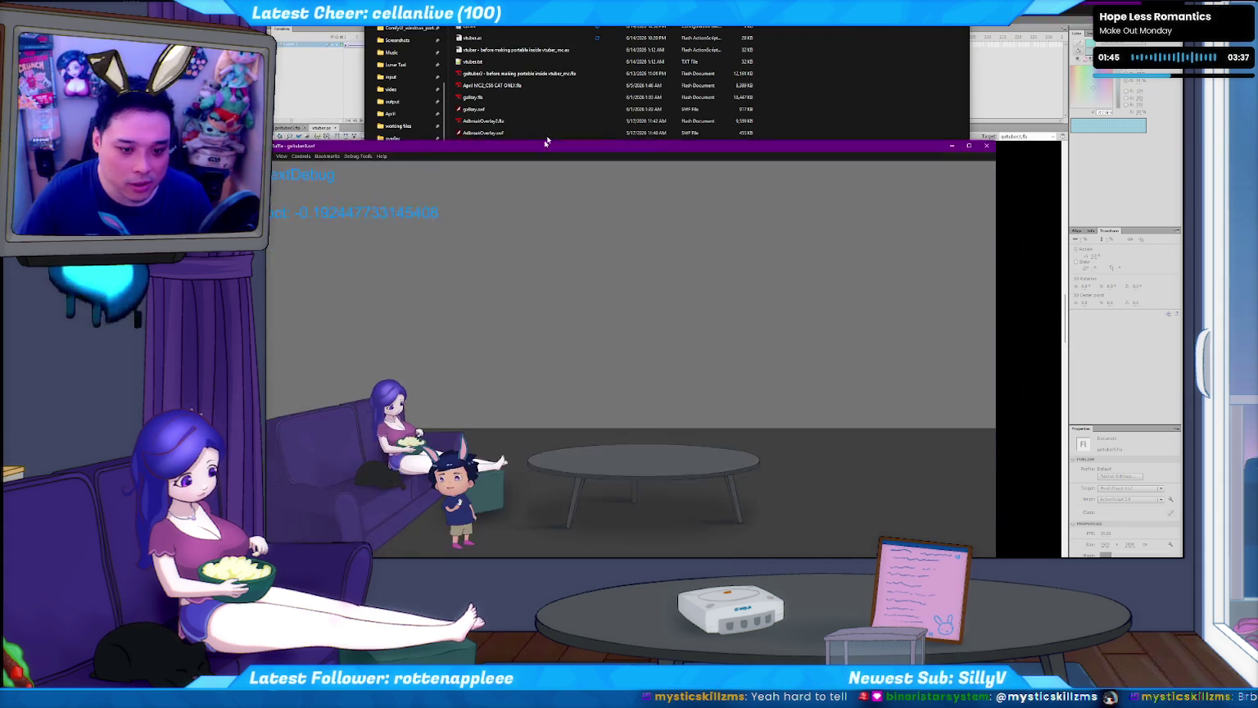
pyautogui.moveTo(546, 144); pyautogui.dragTo(552, 106)
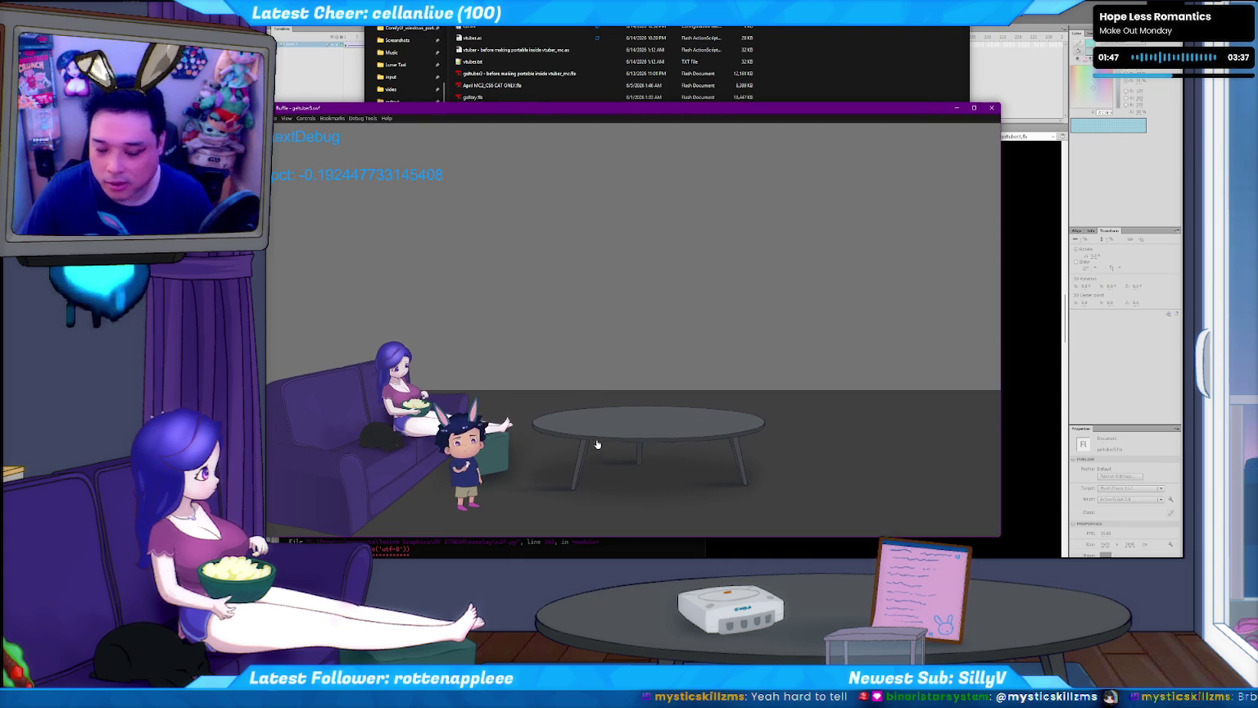
pyautogui.press('F11')
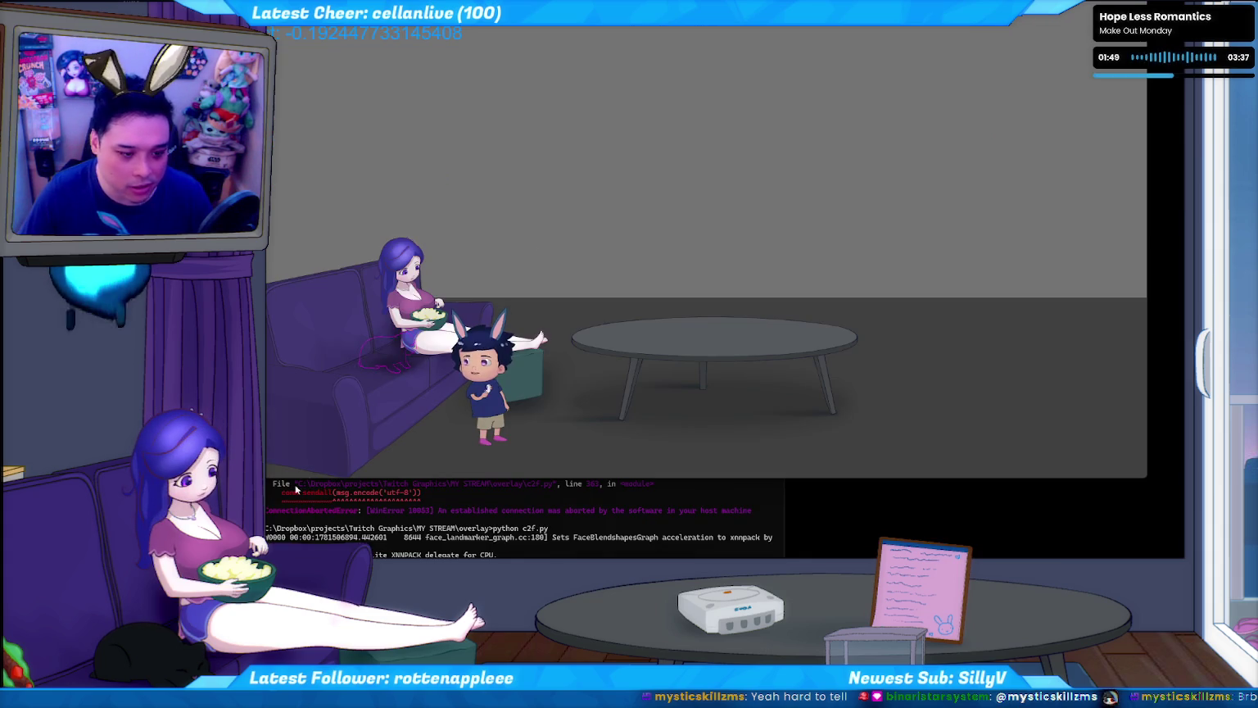
# - Walk the bunny from beside the couch to the front of the table, then close Ruffle
pyautogui.click(607, 397)
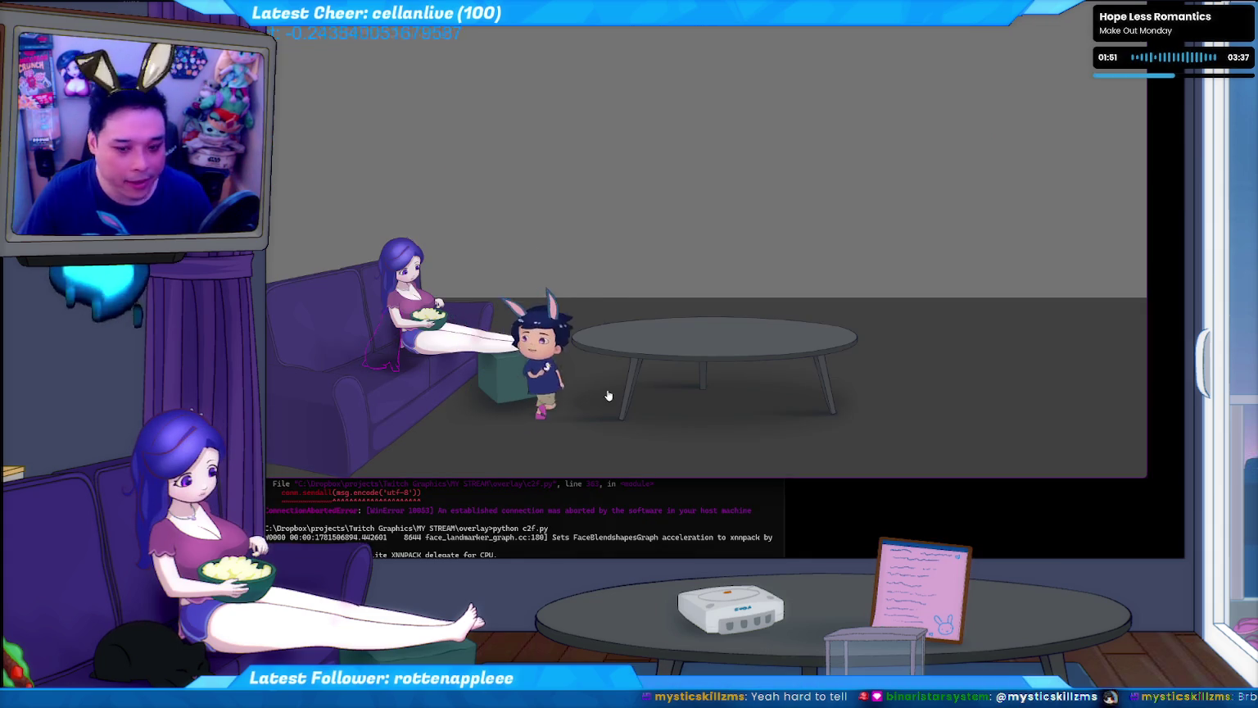
pyautogui.click(595, 444)
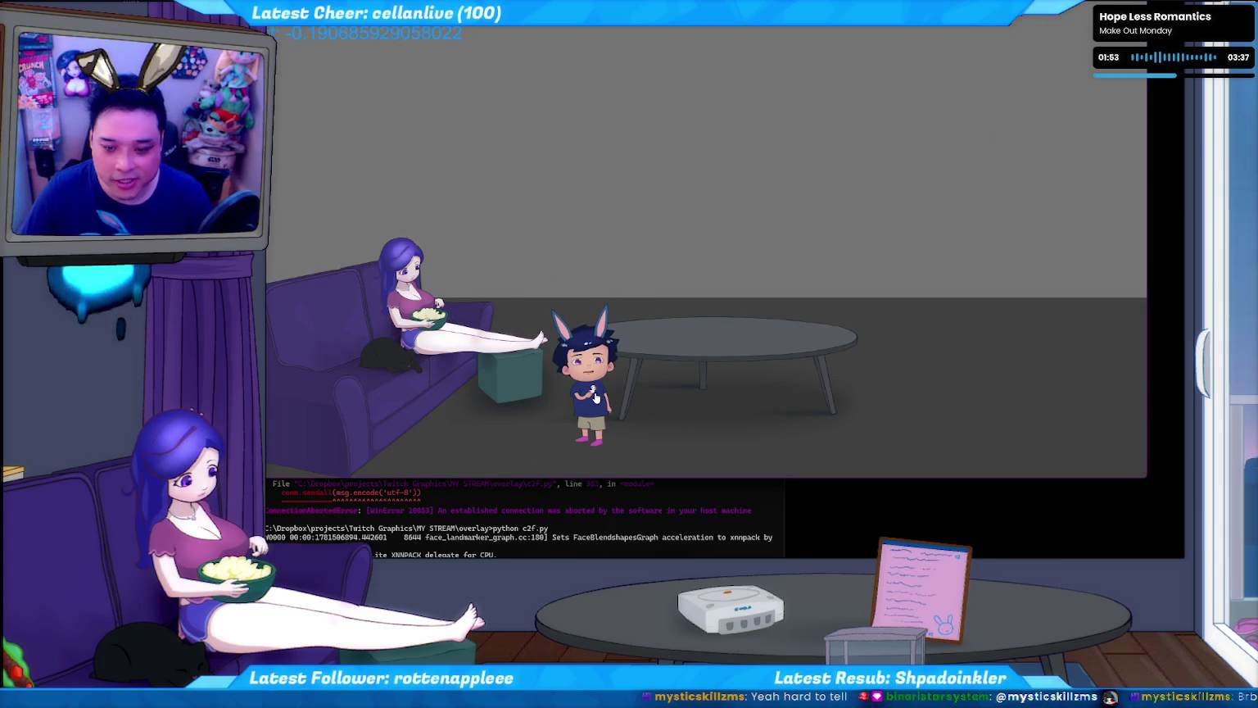
pyautogui.hotkey('alt', 'F4')
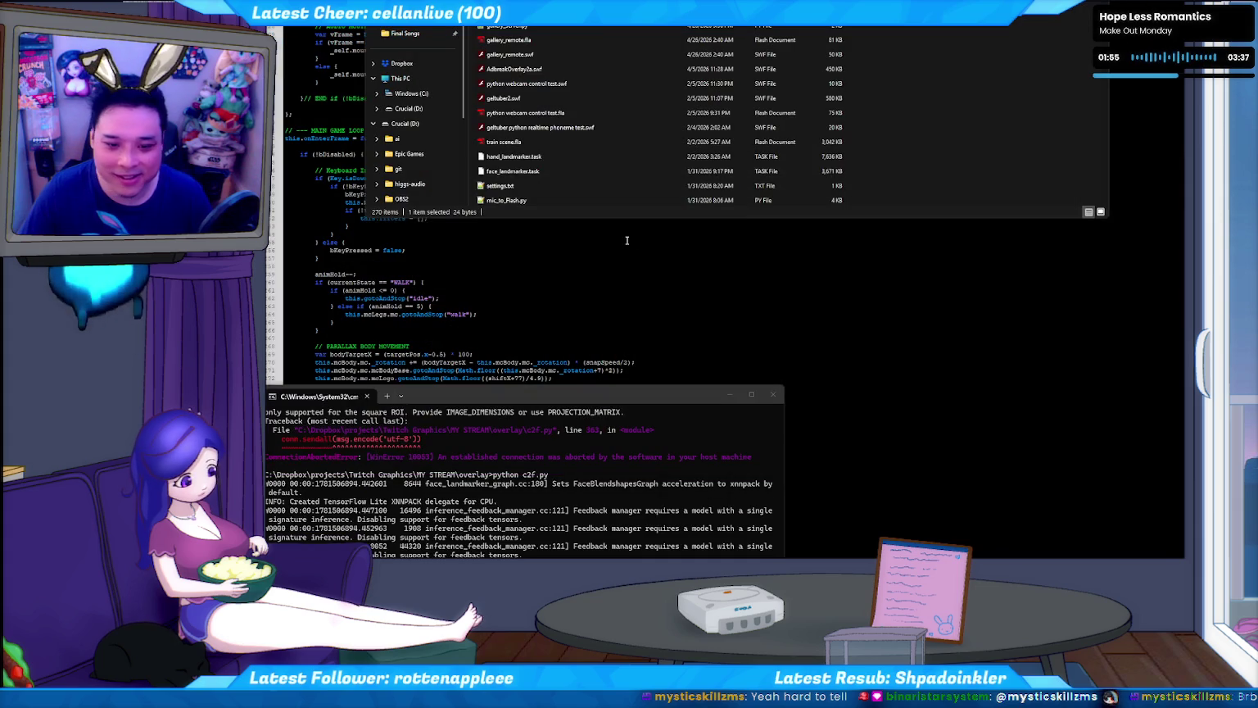
pyautogui.hotkey('alt', 'Tab')
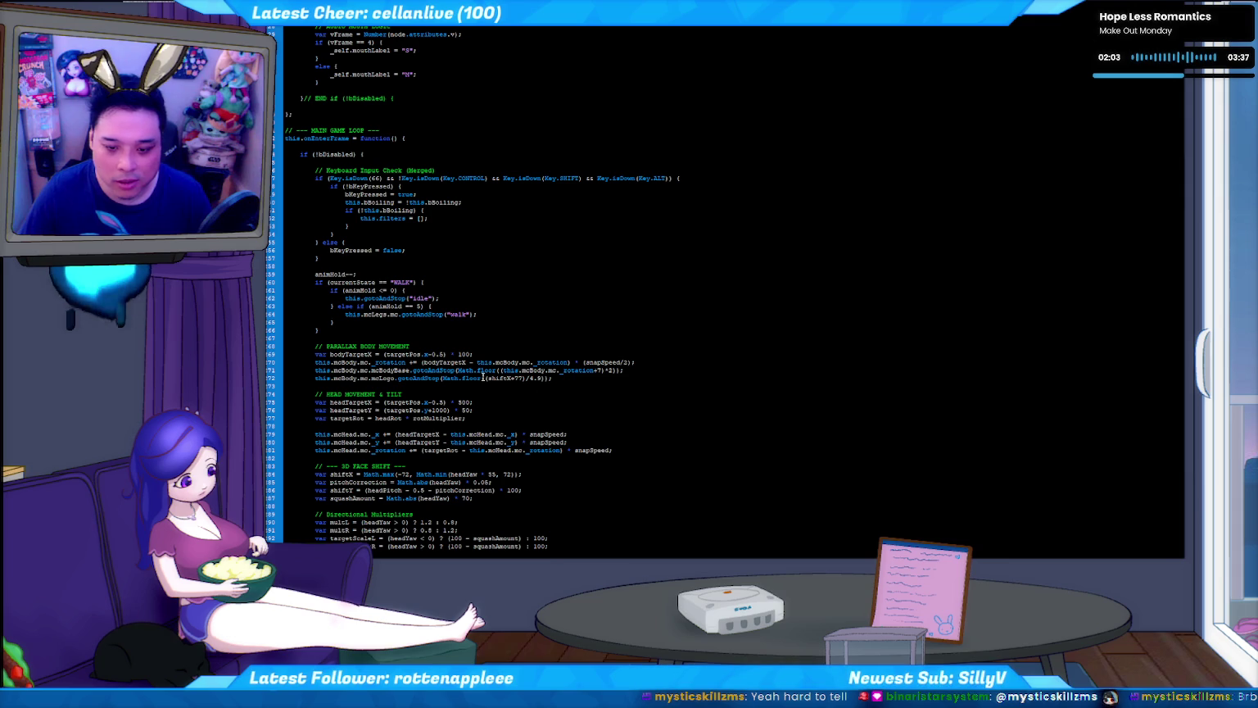
pyautogui.scroll(-1, 425, 377)
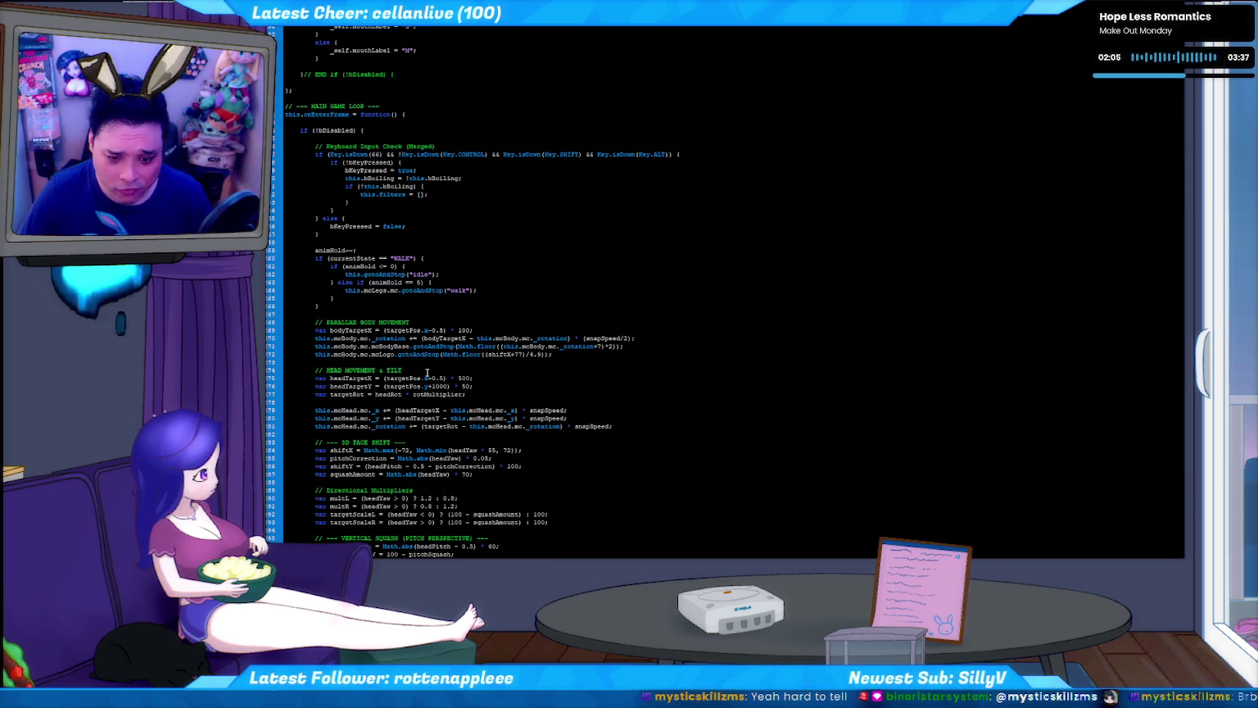
pyautogui.scroll(-2, 426, 373)
pyautogui.hotkey('shift', 'Home')
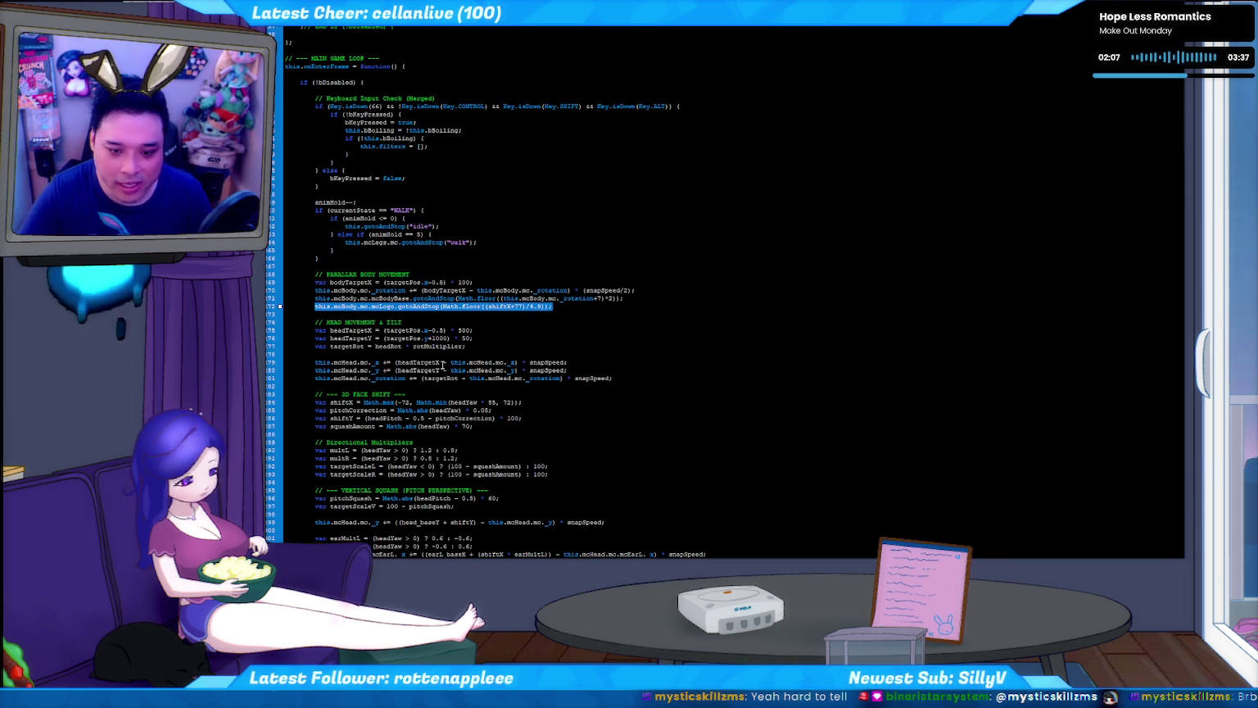
pyautogui.press('BackSpace')
pyautogui.press('BackSpace')
pyautogui.press('Delete')
pyautogui.scroll(-8, 443, 367)
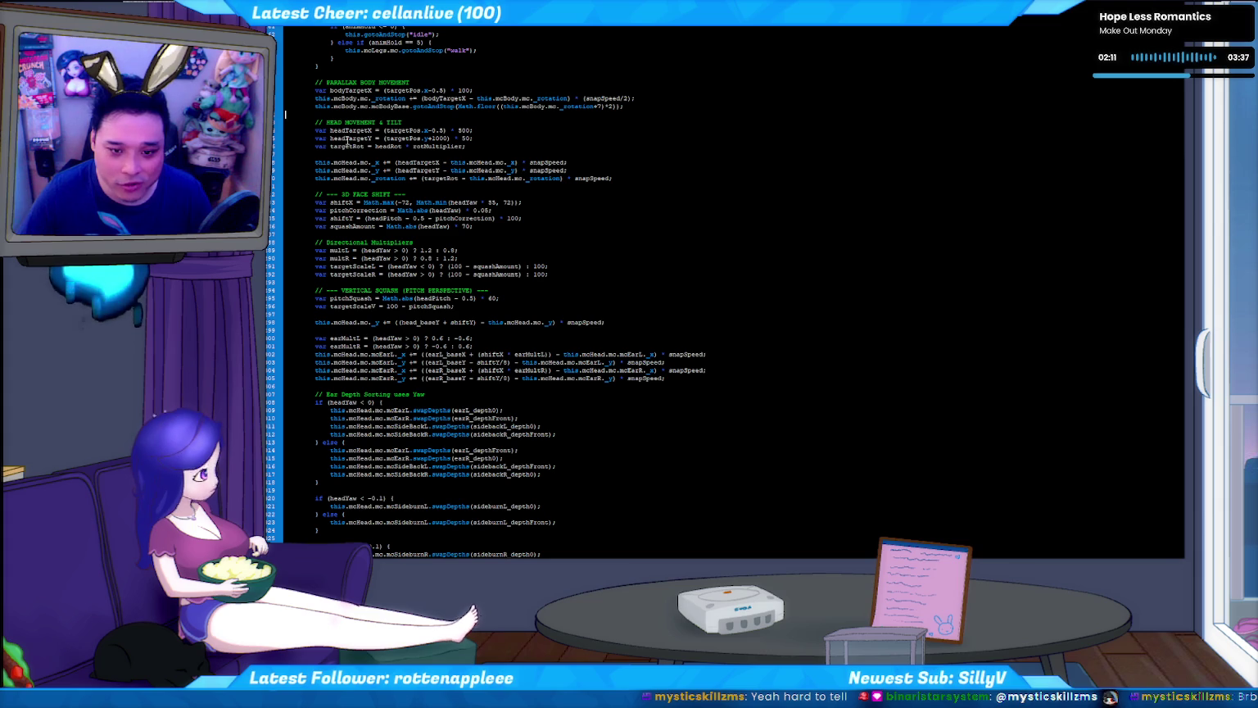
pyautogui.scroll(-3, 429, 332)
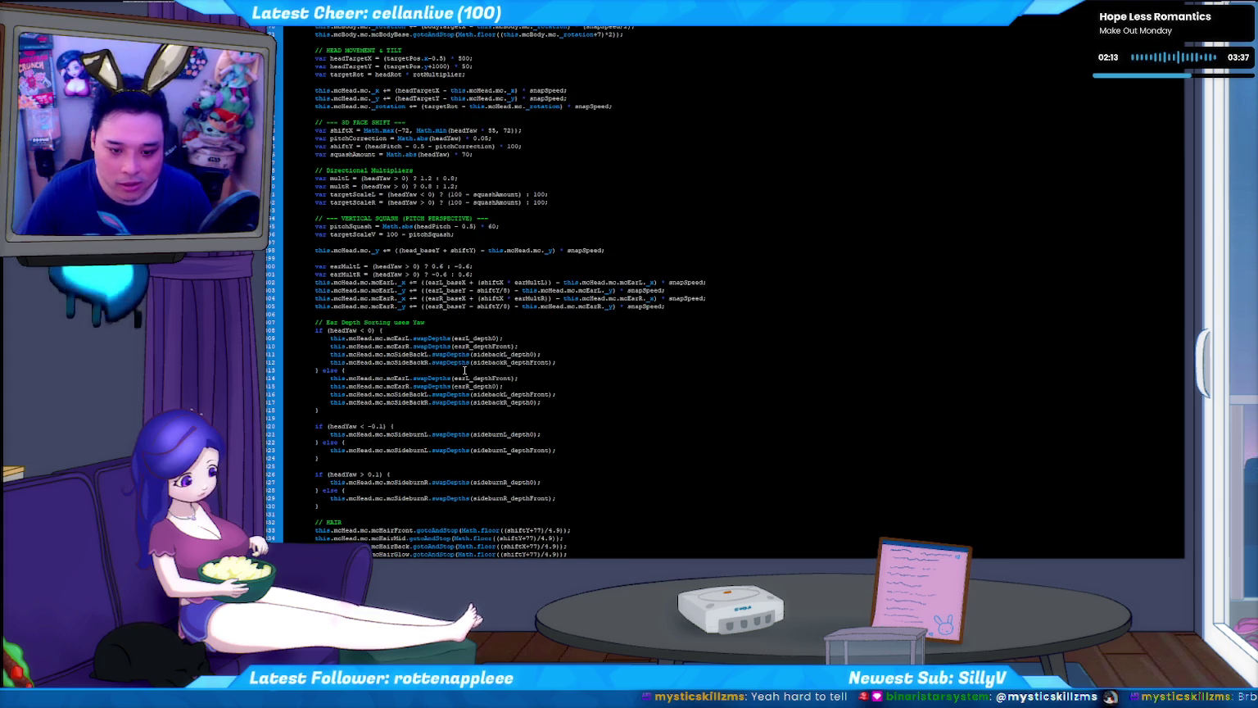
pyautogui.scroll(-2, 449, 358)
pyautogui.scroll(-2, 471, 384)
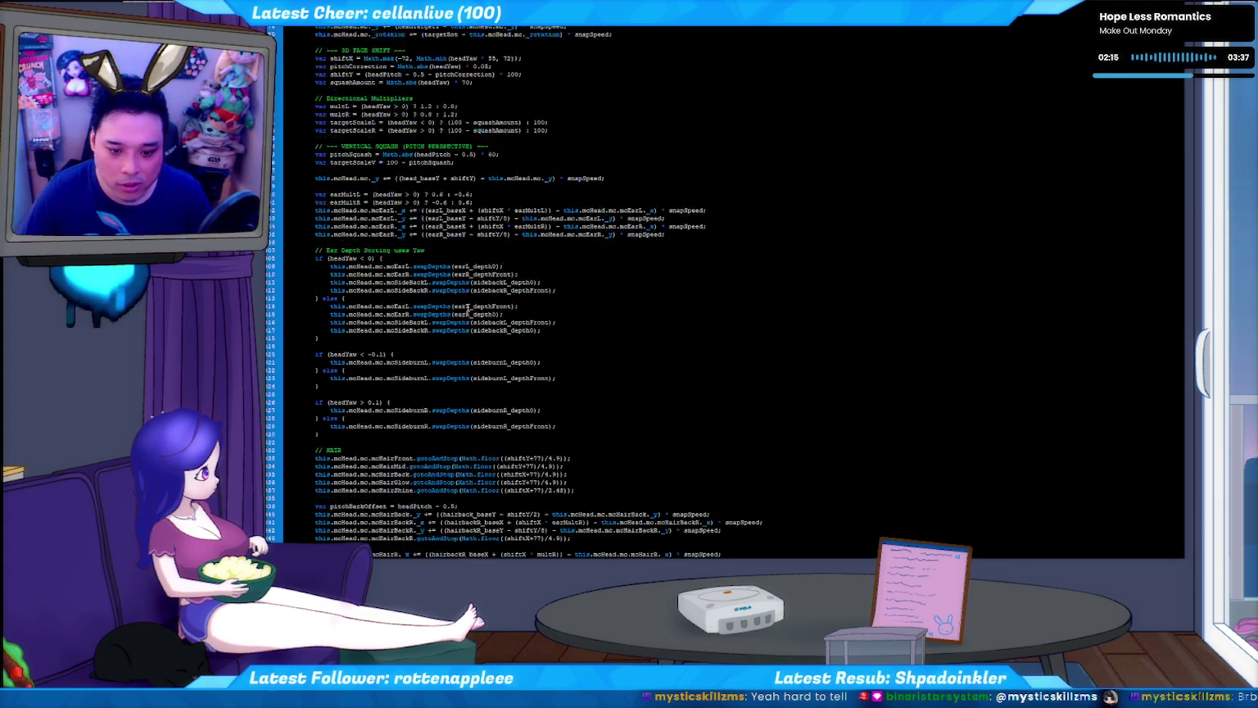
pyautogui.scroll(-2, 492, 409)
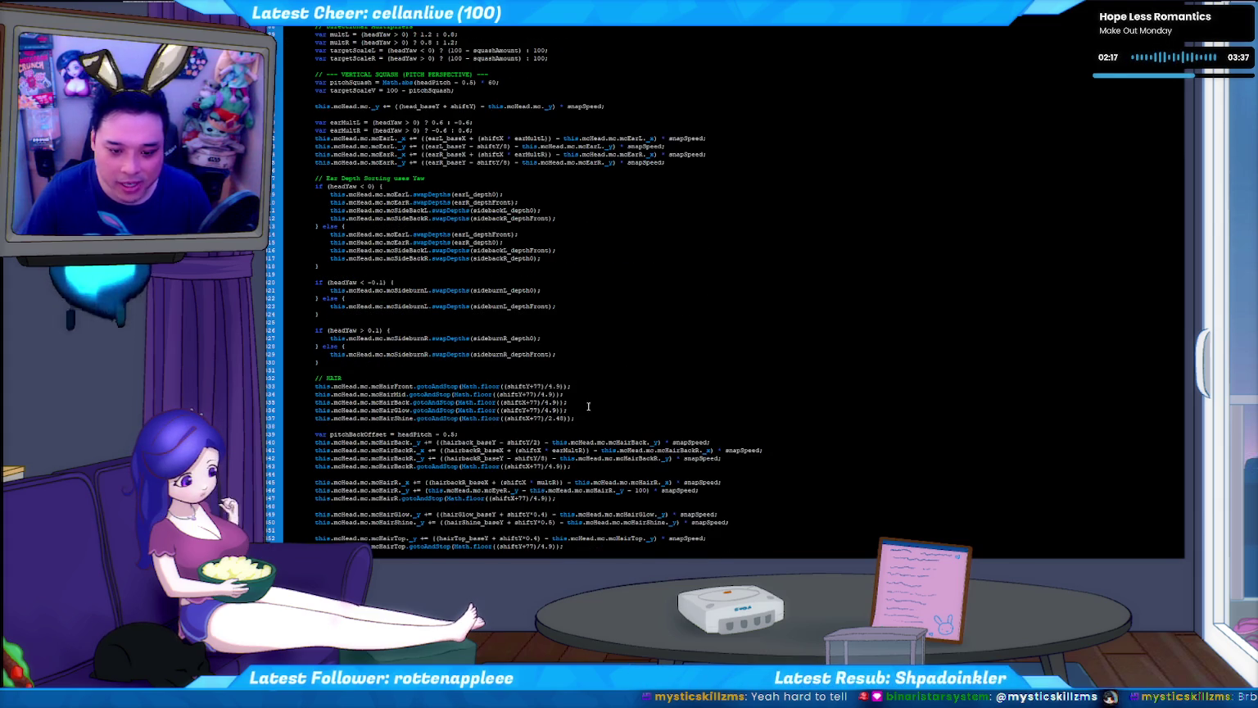
pyautogui.scroll(2, 573, 402)
pyautogui.scroll(1, 533, 390)
pyautogui.scroll(1, 492, 378)
pyautogui.scroll(2, 459, 369)
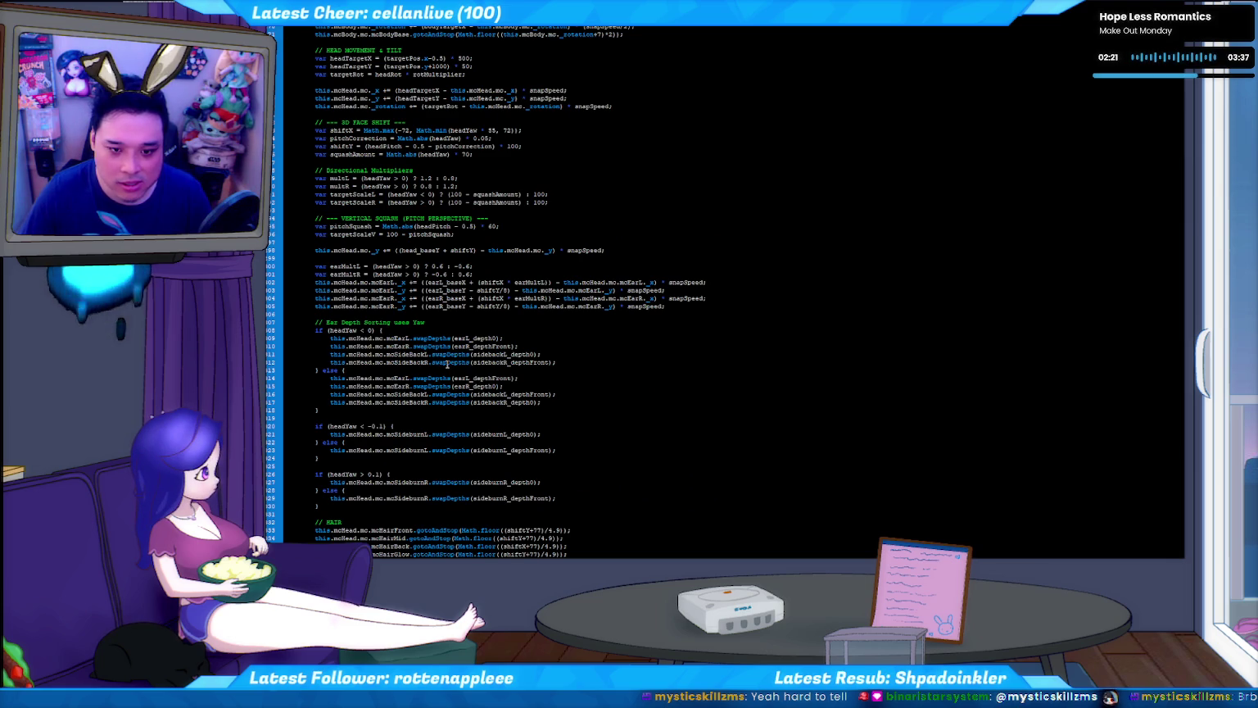
pyautogui.scroll(4, 446, 364)
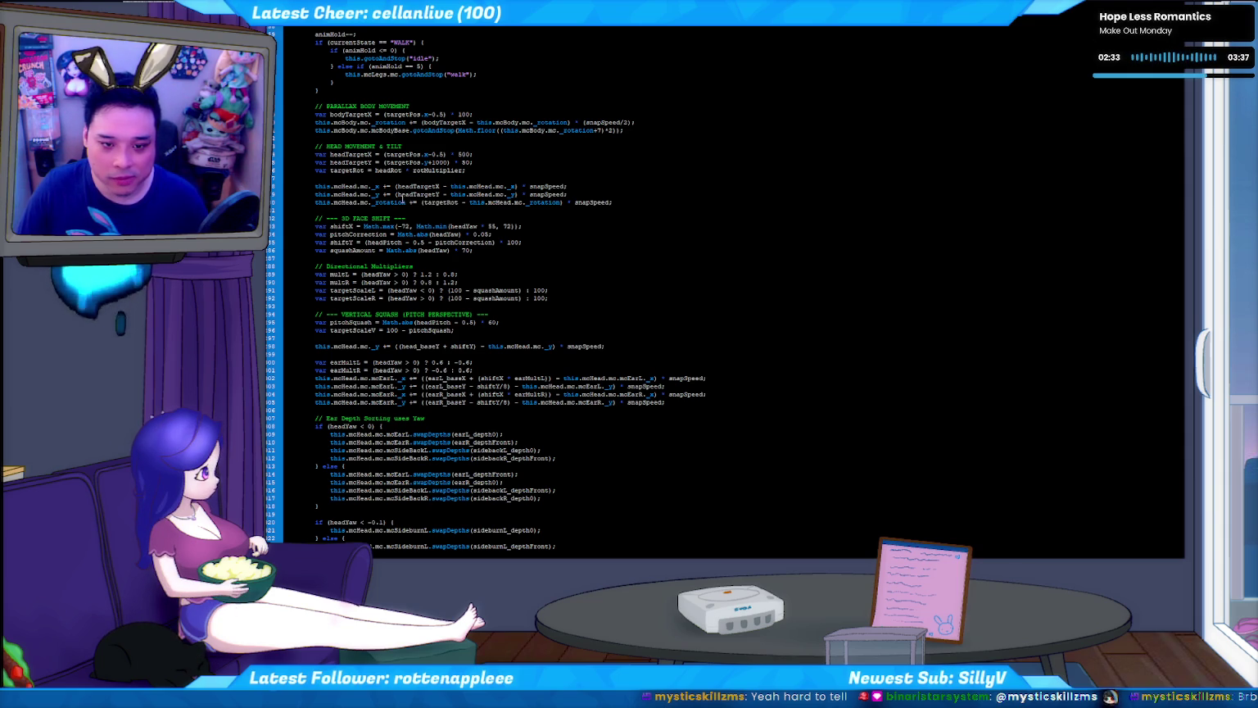
pyautogui.scroll(-10, 402, 199)
pyautogui.scroll(-5, 426, 229)
pyautogui.scroll(-5, 442, 245)
pyautogui.scroll(-5, 456, 266)
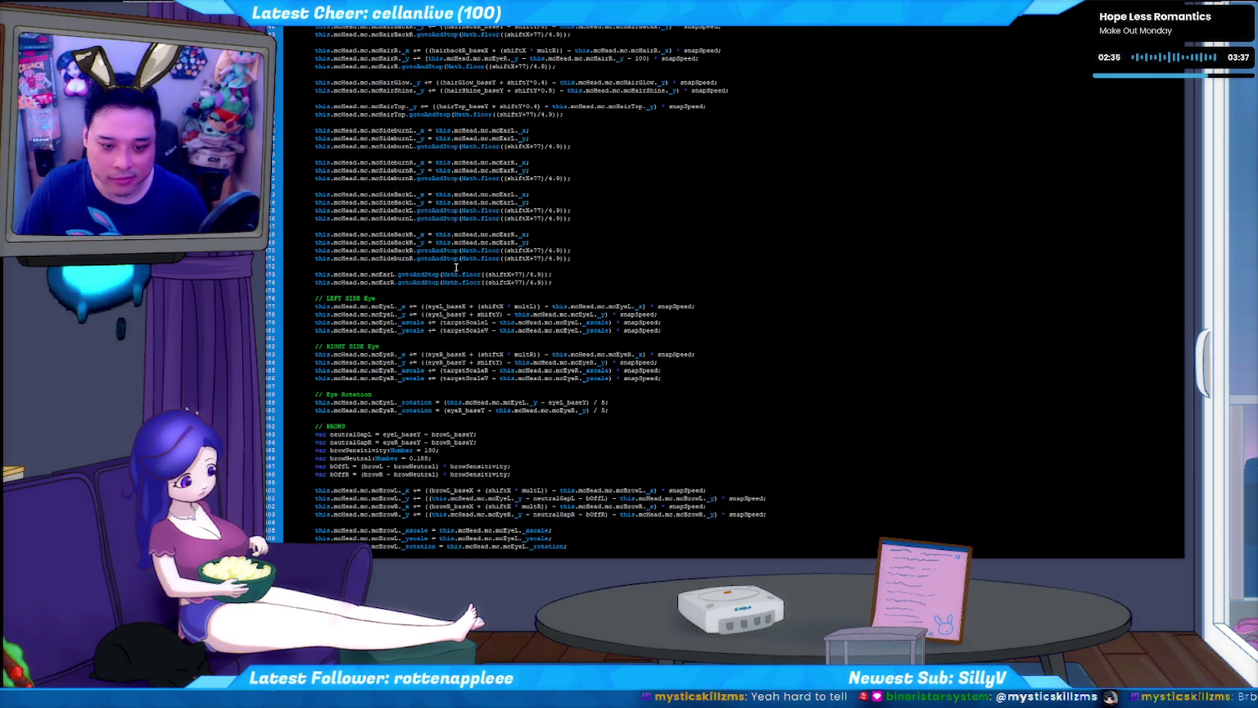
pyautogui.scroll(-4, 456, 266)
pyautogui.scroll(-4, 442, 276)
pyautogui.scroll(-4, 426, 284)
pyautogui.scroll(-4, 410, 295)
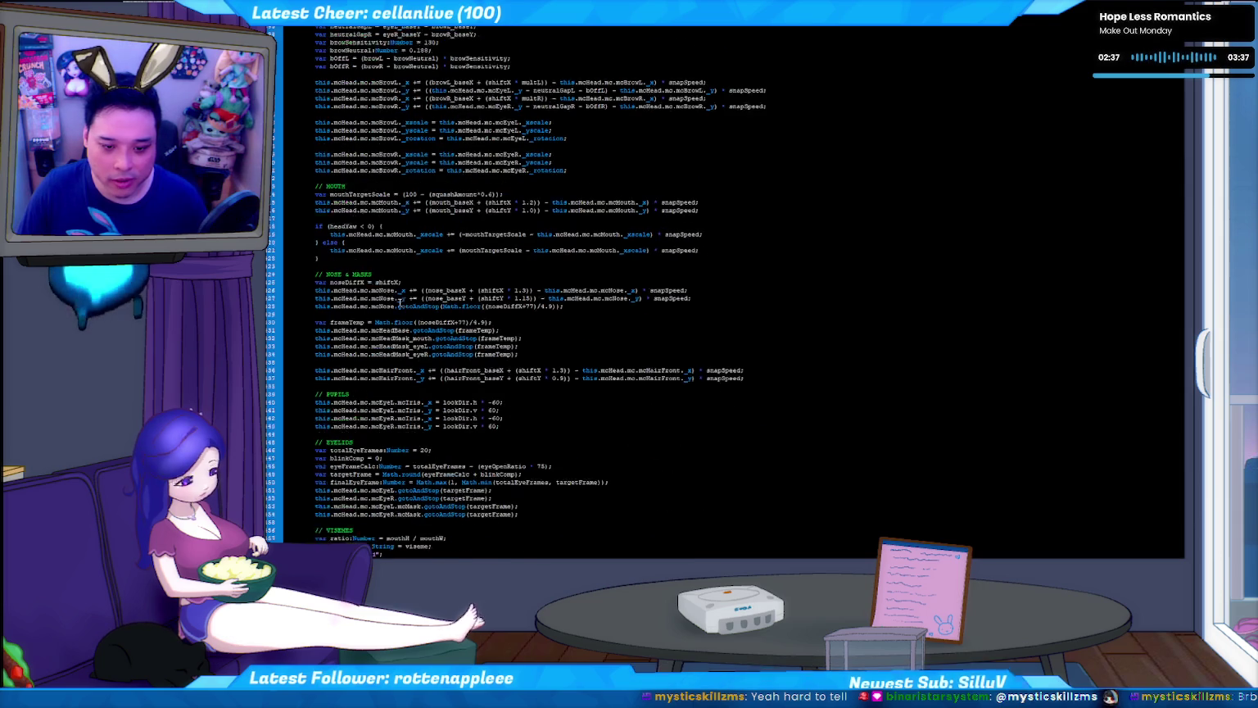
pyautogui.scroll(-3, 397, 300)
pyautogui.scroll(-2, 391, 298)
pyautogui.scroll(-3, 385, 296)
pyautogui.scroll(-2, 378, 295)
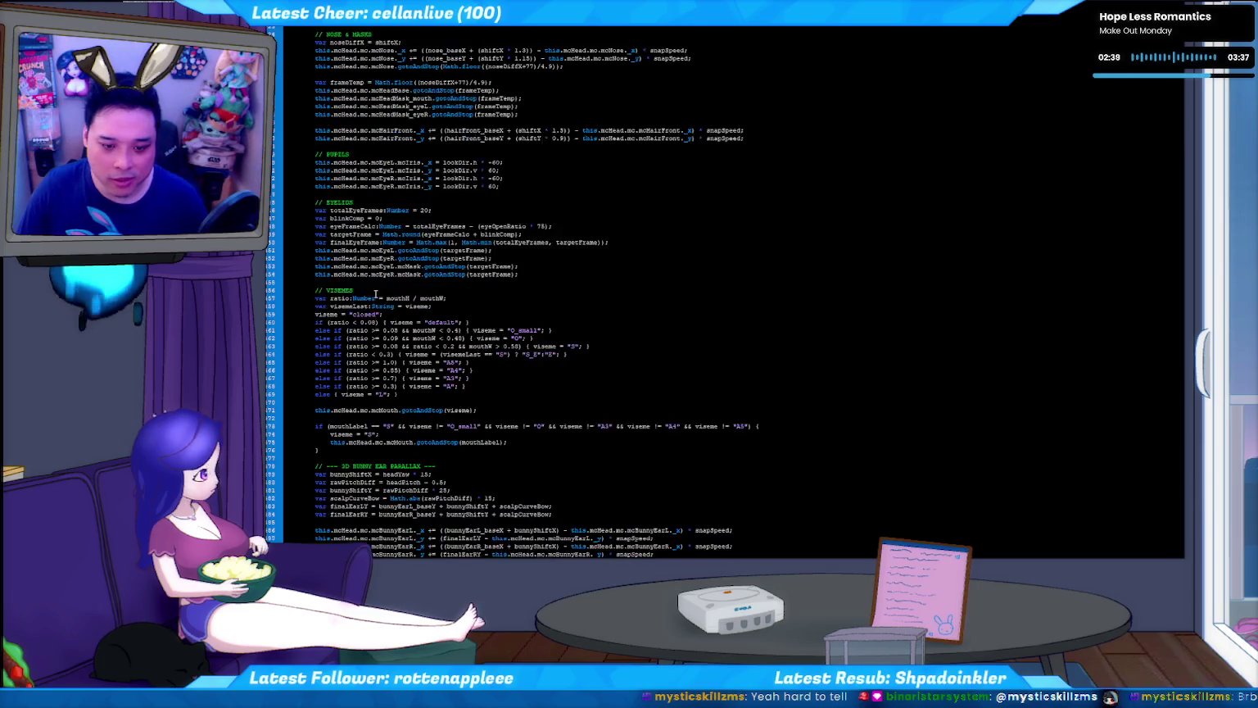
pyautogui.scroll(5, 376, 294)
pyautogui.scroll(3, 389, 293)
pyautogui.scroll(5, 402, 292)
pyautogui.scroll(5, 415, 291)
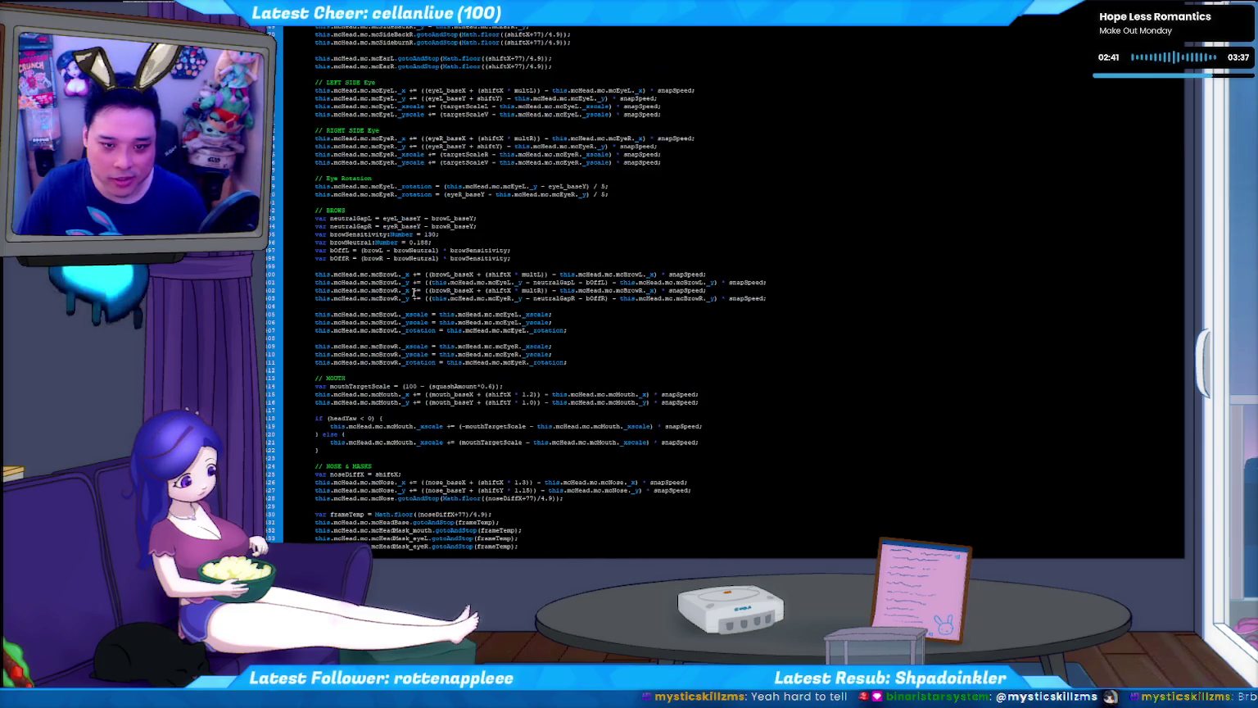
pyautogui.scroll(4, 404, 281)
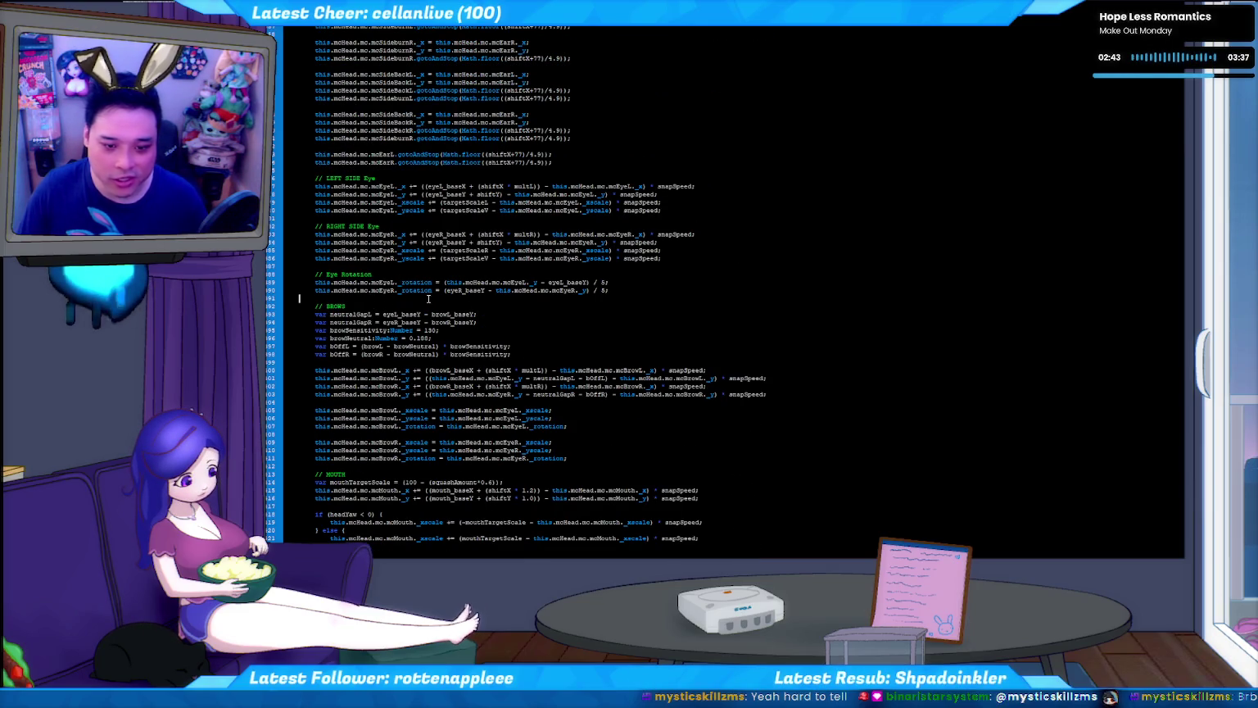
pyautogui.scroll(-5, 428, 299)
pyautogui.scroll(-5, 410, 277)
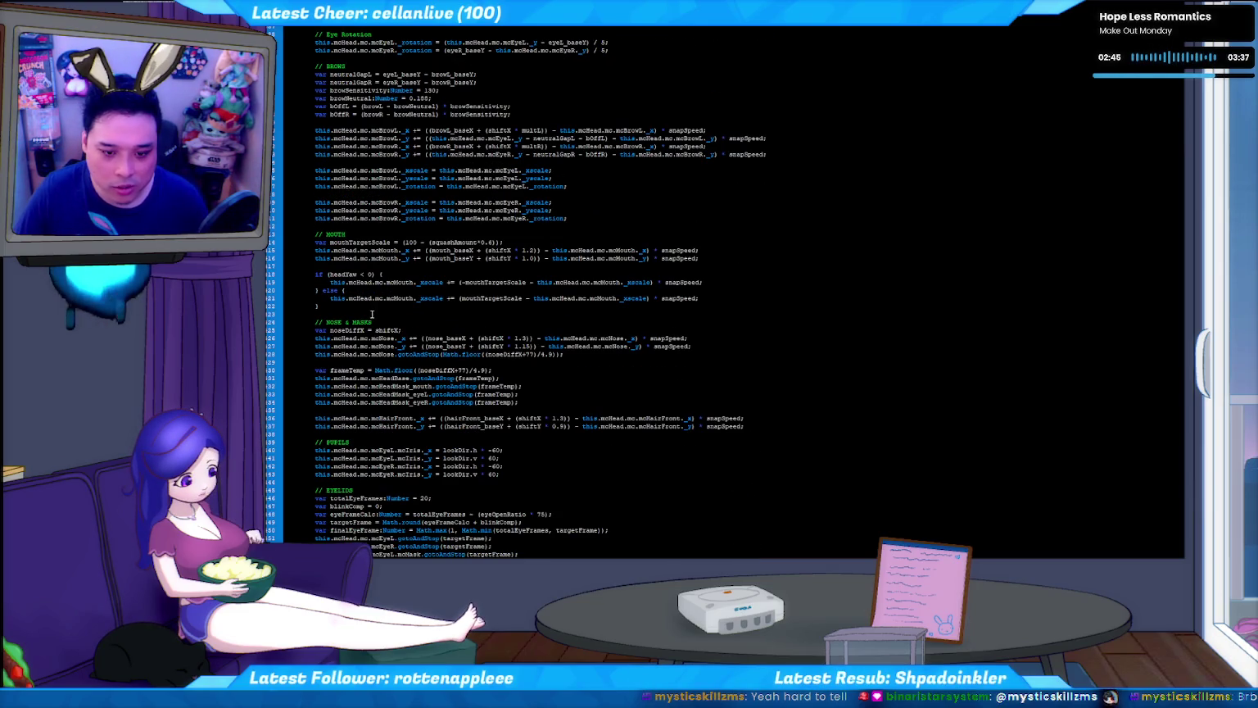
pyautogui.scroll(-5, 393, 349)
pyautogui.scroll(-3, 392, 349)
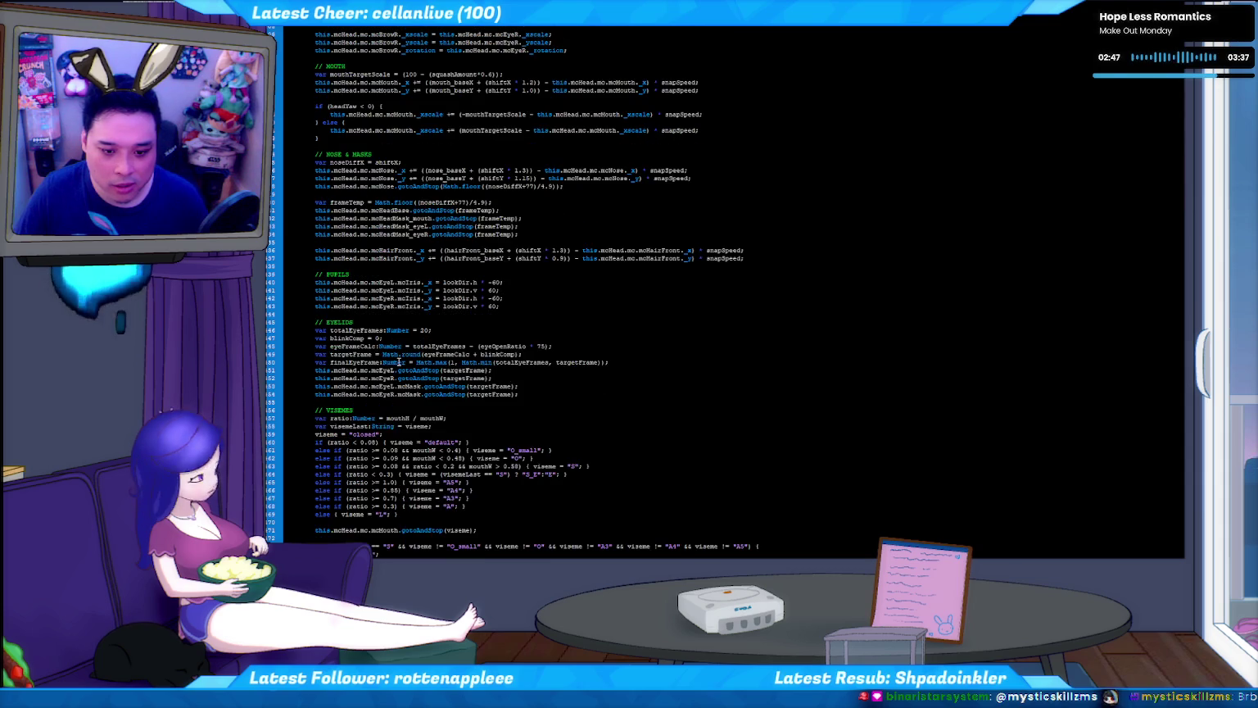
pyautogui.scroll(-3, 398, 369)
pyautogui.scroll(-2, 401, 331)
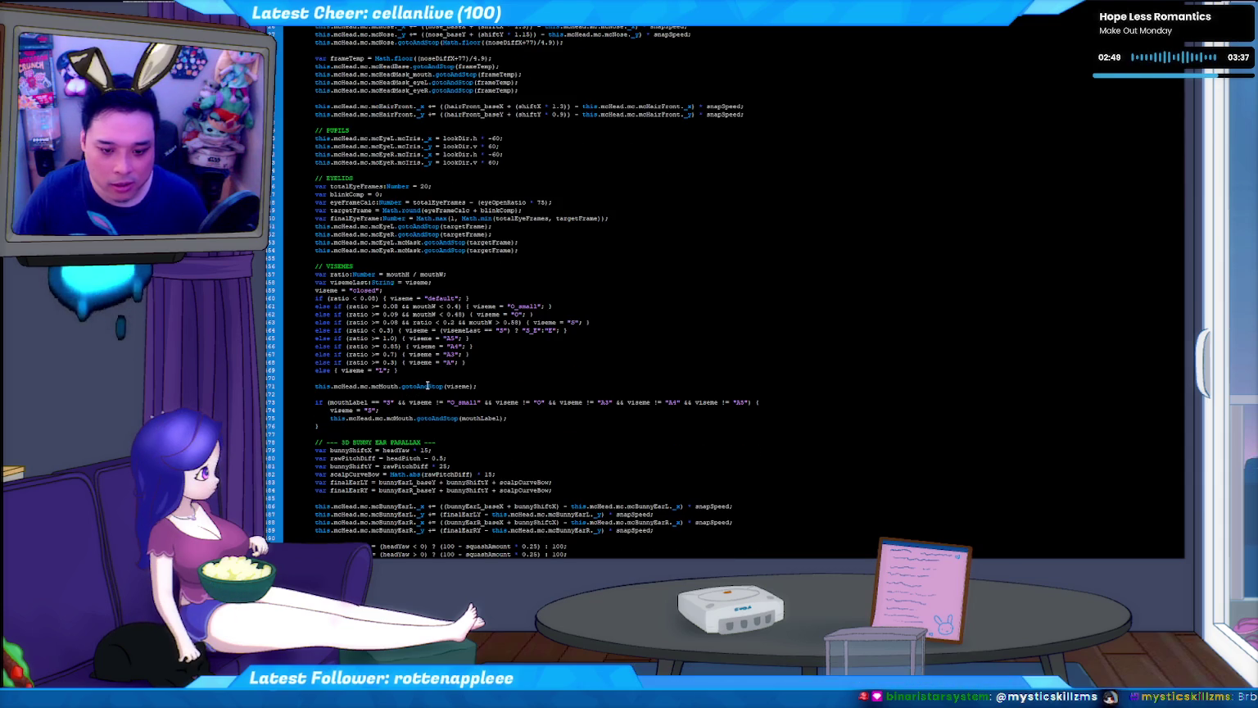
pyautogui.scroll(4, 494, 379)
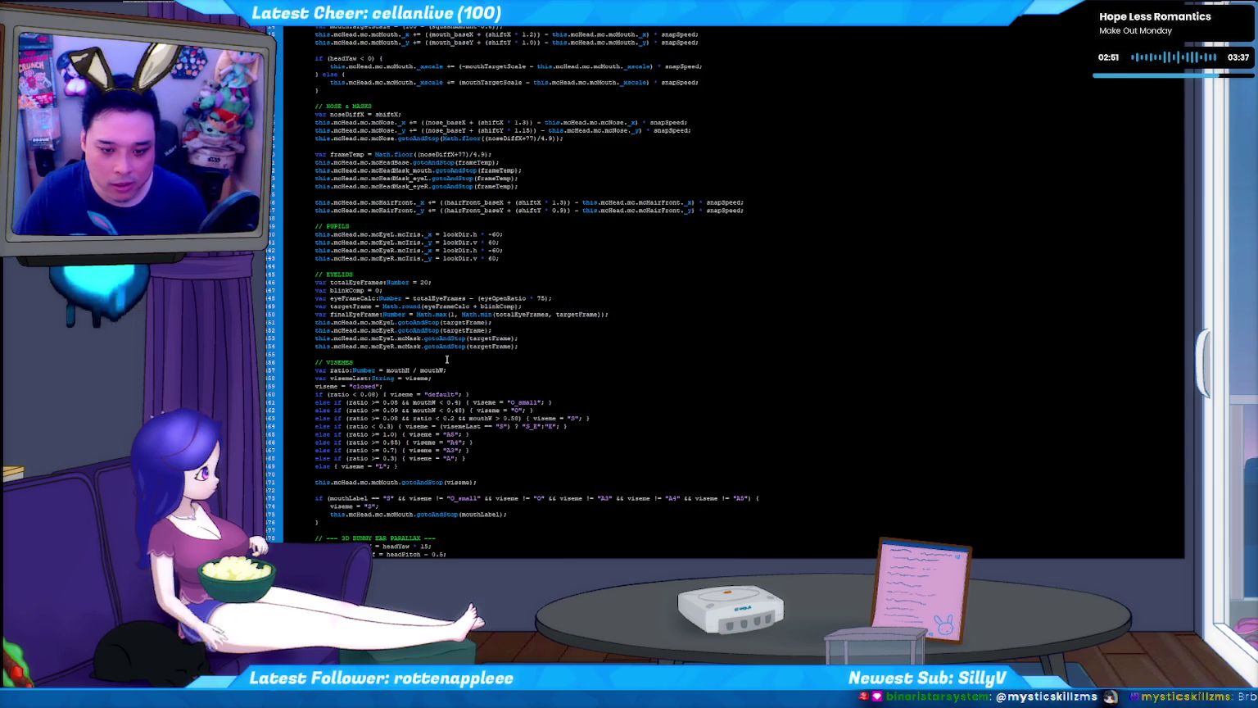
# - Add a BODY comment above VISEMES with the pasted mcBody.mc.mcLogo.gotoAndStop line, then test the movie
pyautogui.click(451, 355)
pyautogui.press('Return')
pyautogui.press('Return')
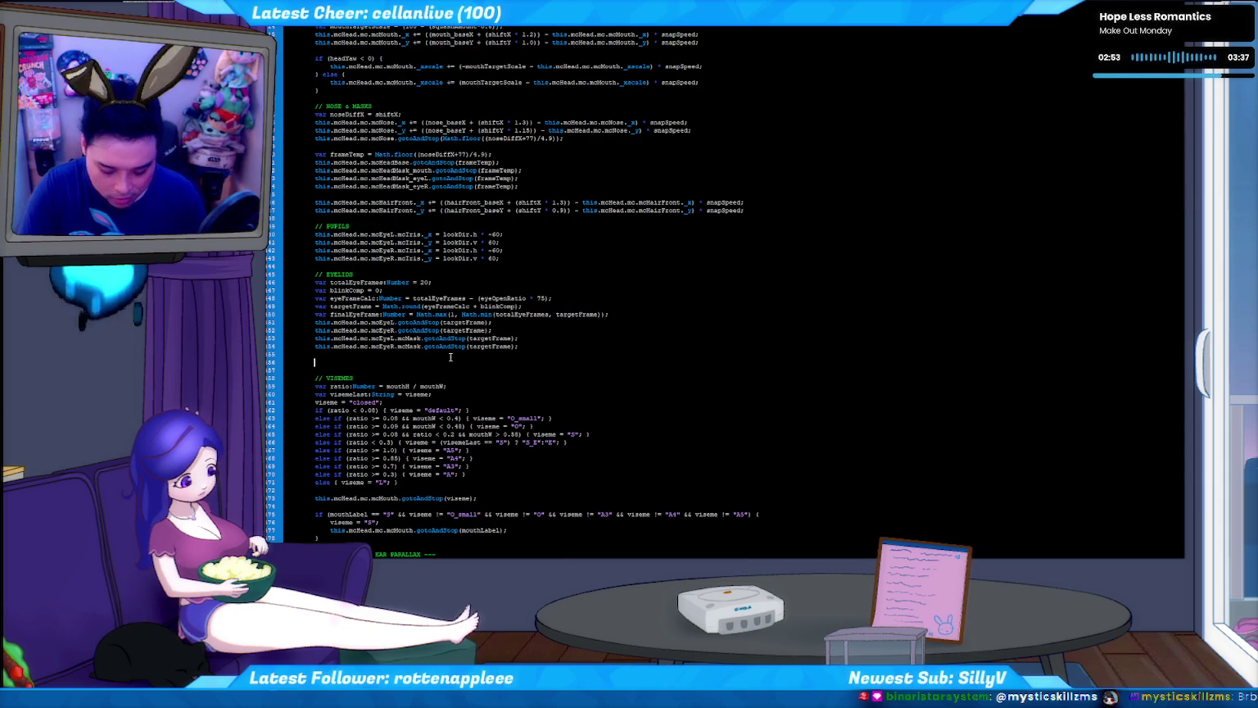
pyautogui.write('//BODY')
pyautogui.press('Return')
pyautogui.hotkey('ctrl', 'v')
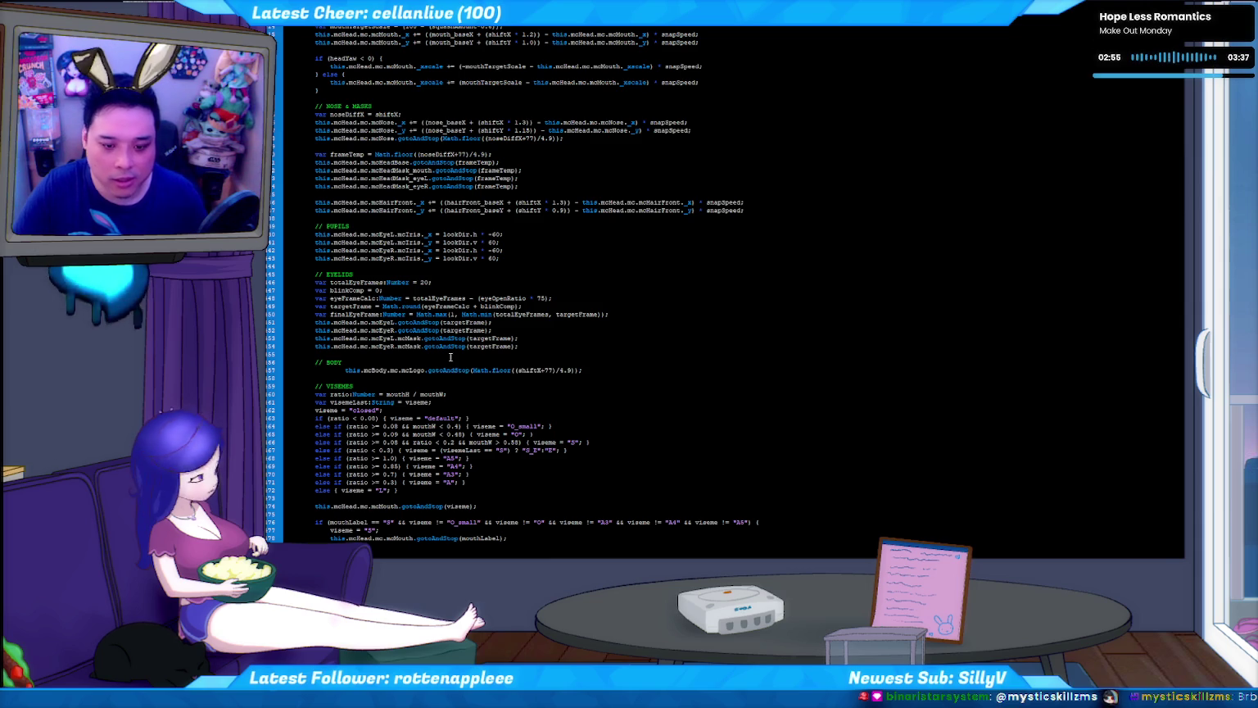
pyautogui.press('BackSpace')
pyautogui.press('BackSpace')
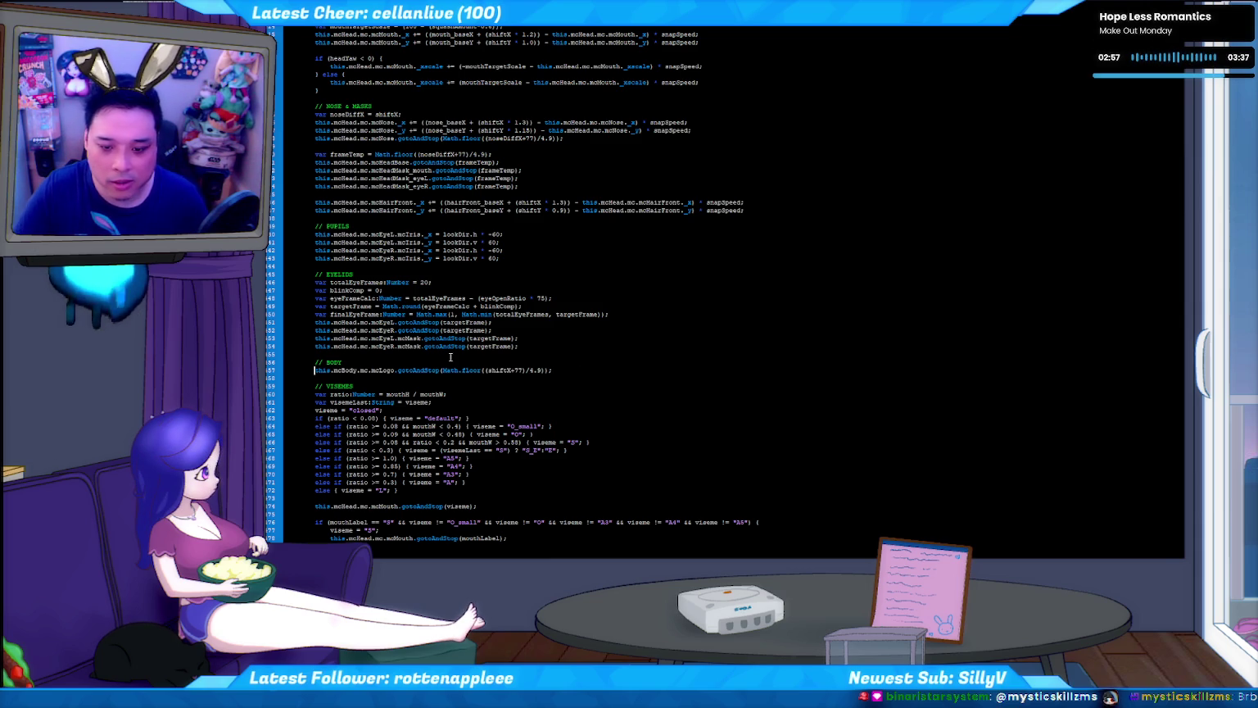
pyautogui.hotkey('ctrl', 'Return')
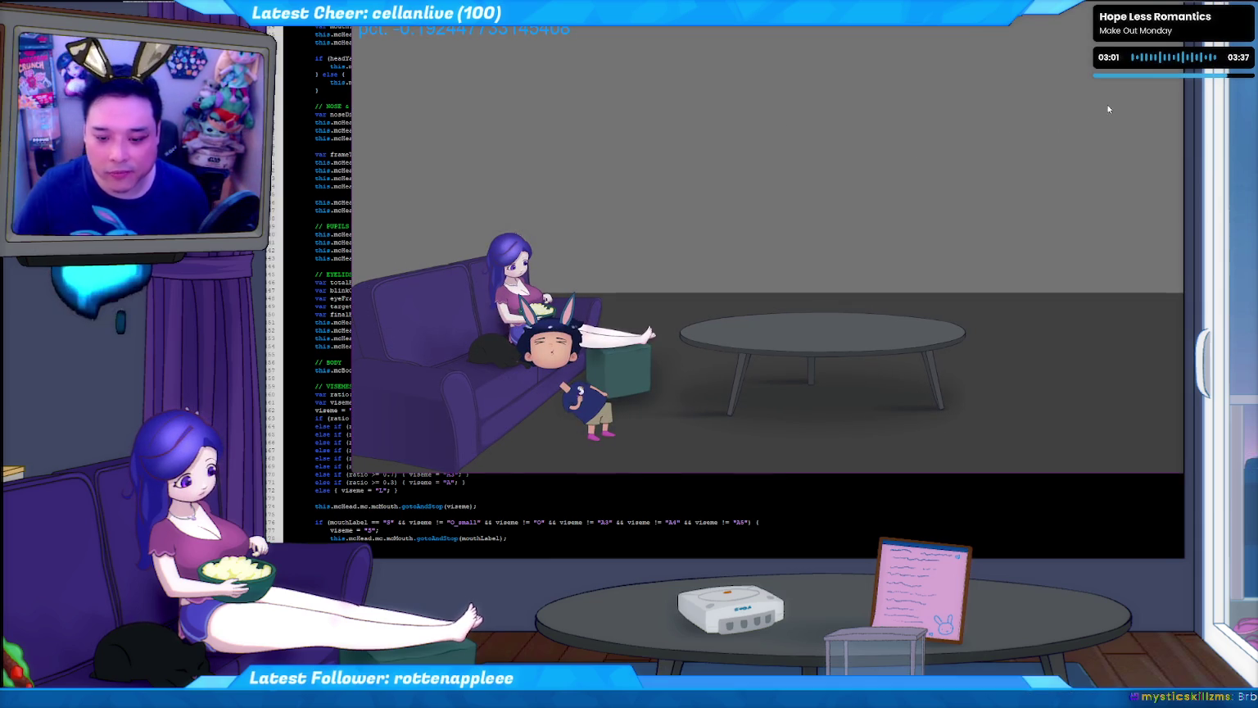
# - Run the published SWF in Flash Player, allow the tracker connection, watch the rig, then close it
pyautogui.hotkey('ctrl', 'w')
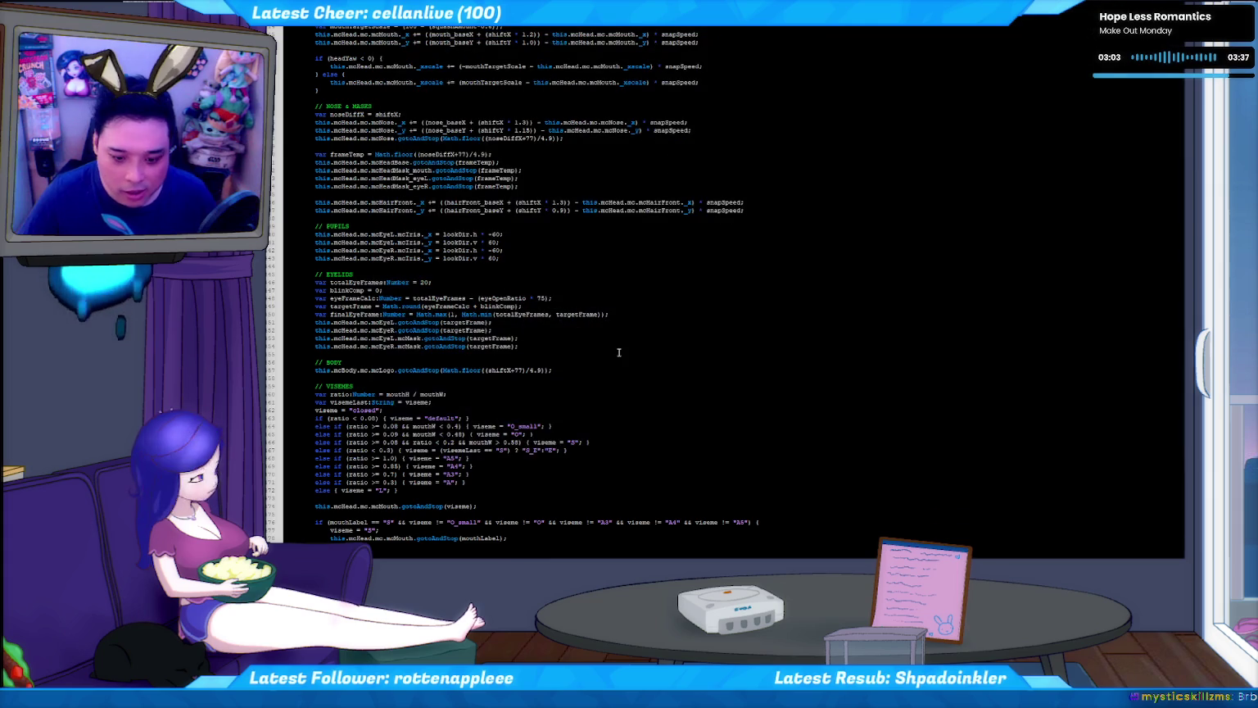
pyautogui.hotkey('alt', 'Tab')
pyautogui.hotkey('alt', 'Tab')
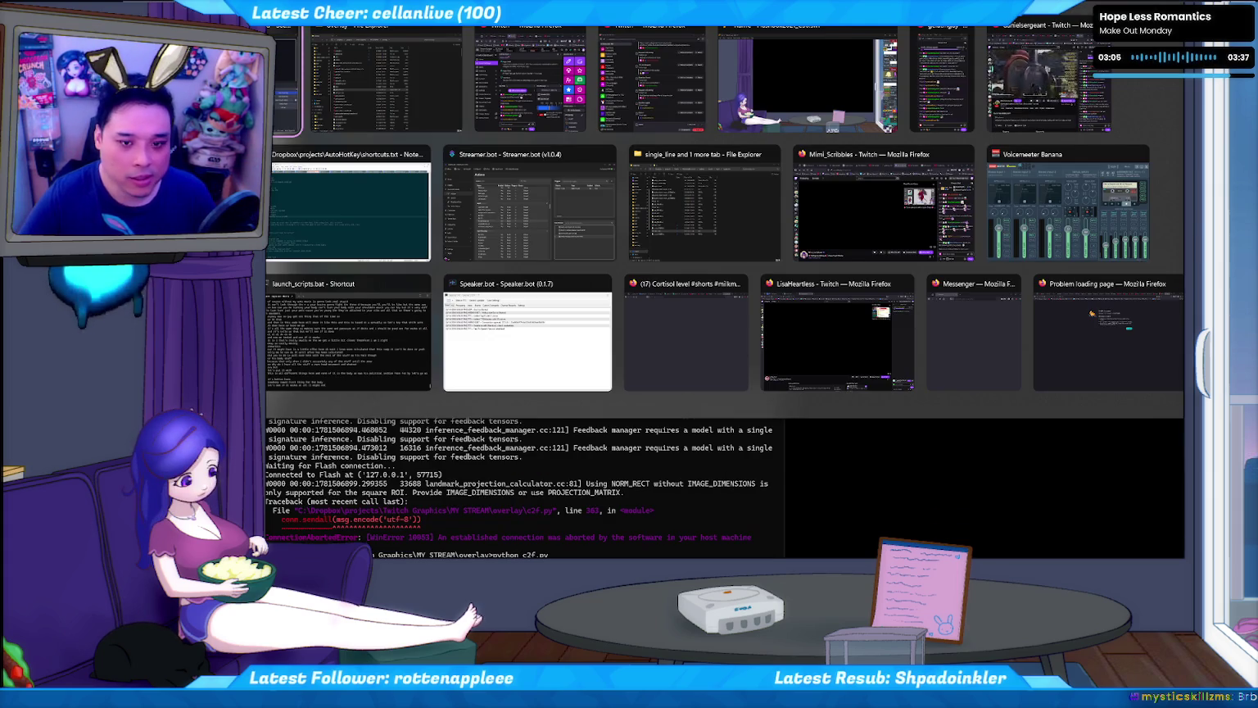
pyautogui.press('Return')
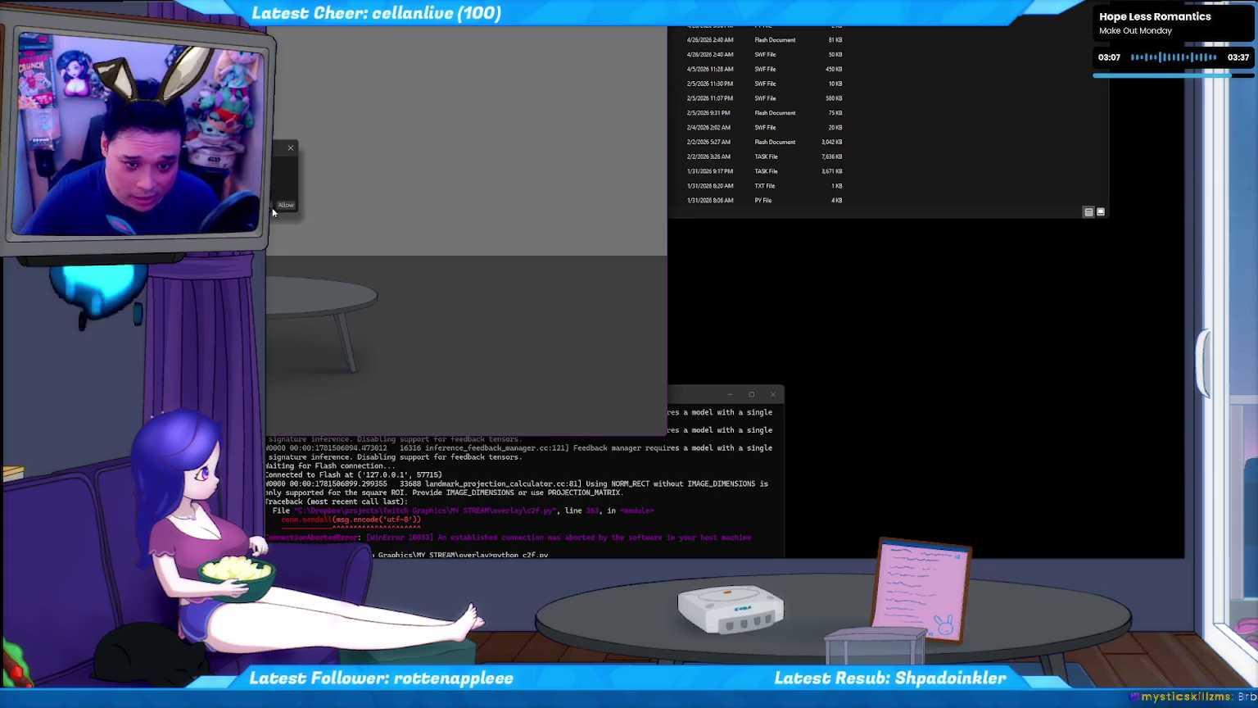
pyautogui.click(284, 206)
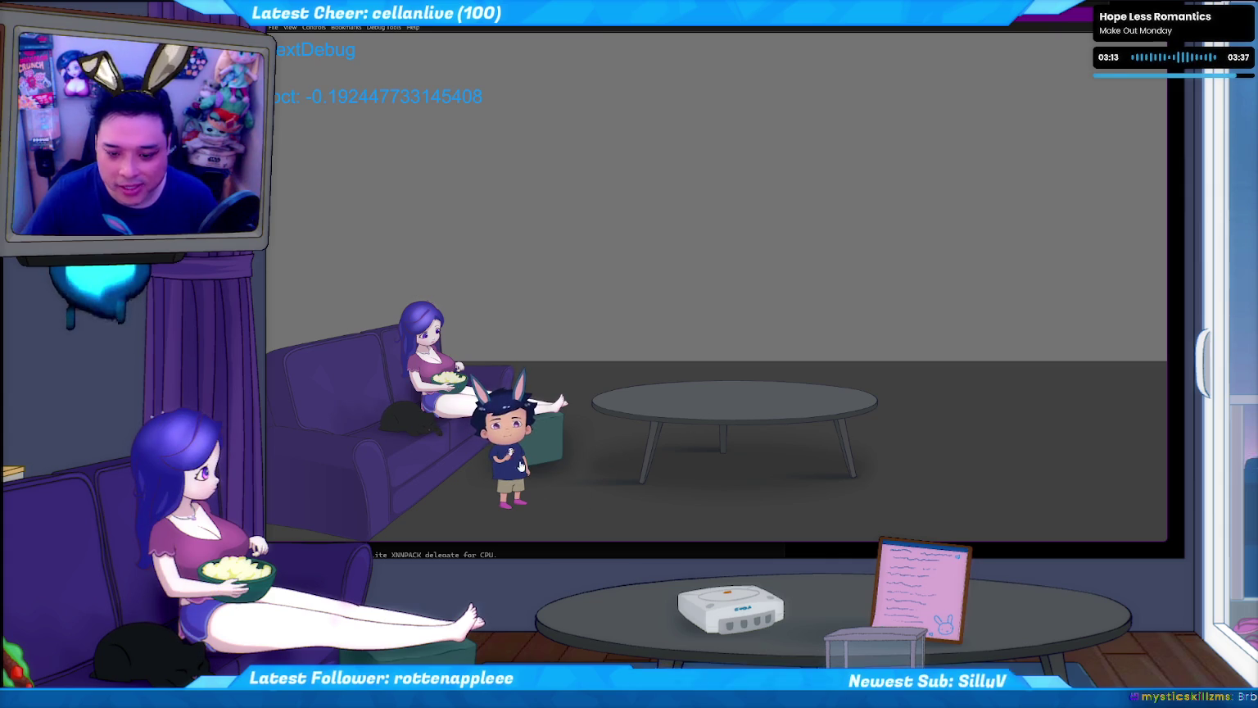
pyautogui.hotkey('alt', 'F4')
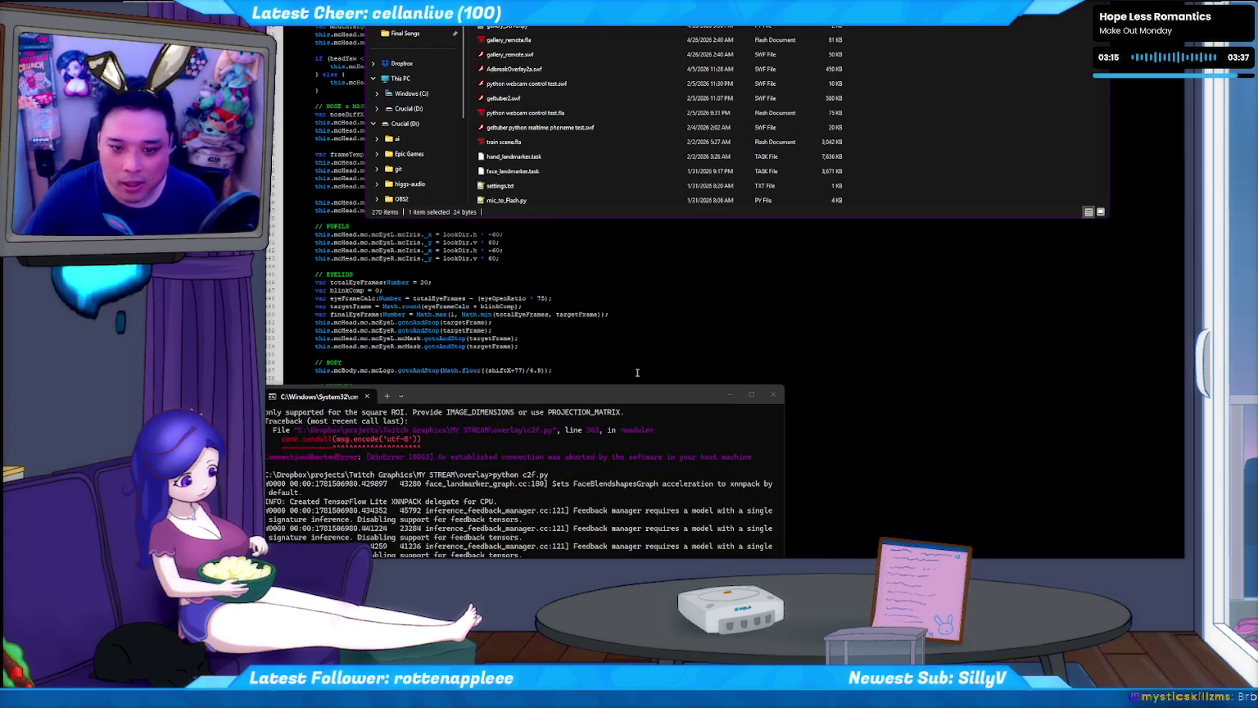
# - Return to the ActionScript and scroll through the code to the body logo line
pyautogui.click(608, 297)
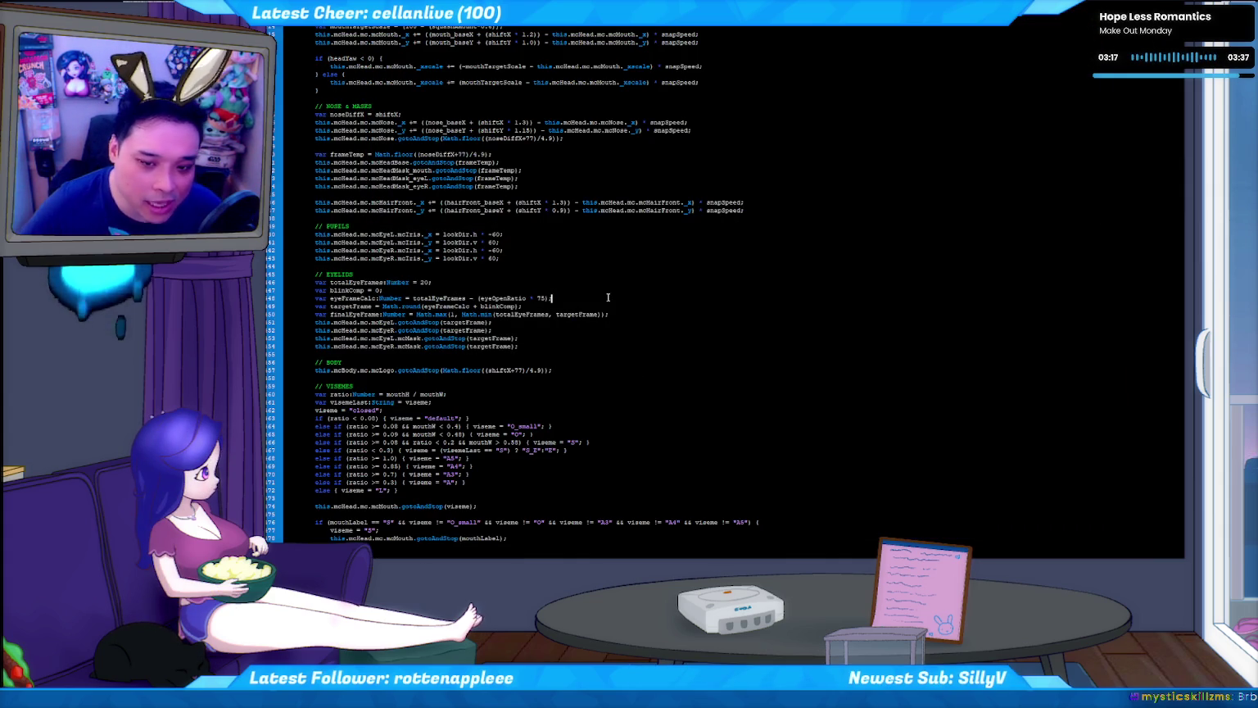
pyautogui.scroll(20, 606, 295)
pyautogui.scroll(-8, 574, 312)
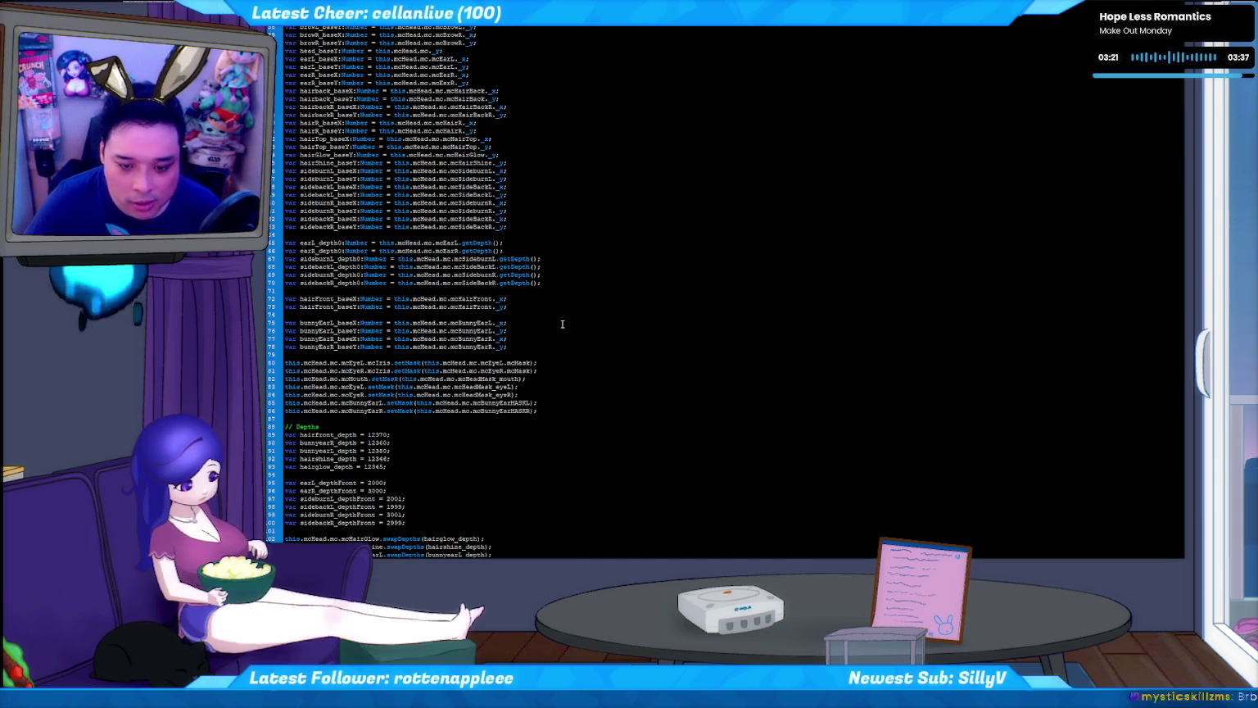
pyautogui.scroll(-7, 562, 324)
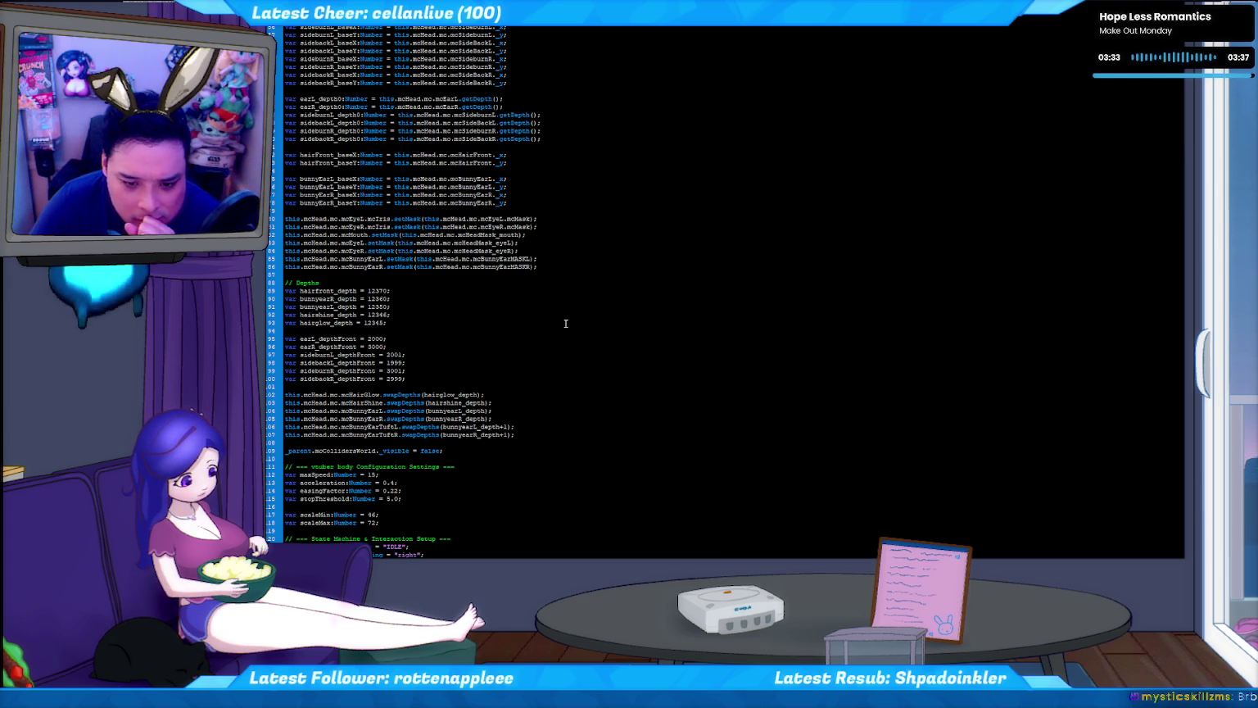
pyautogui.scroll(-6, 566, 323)
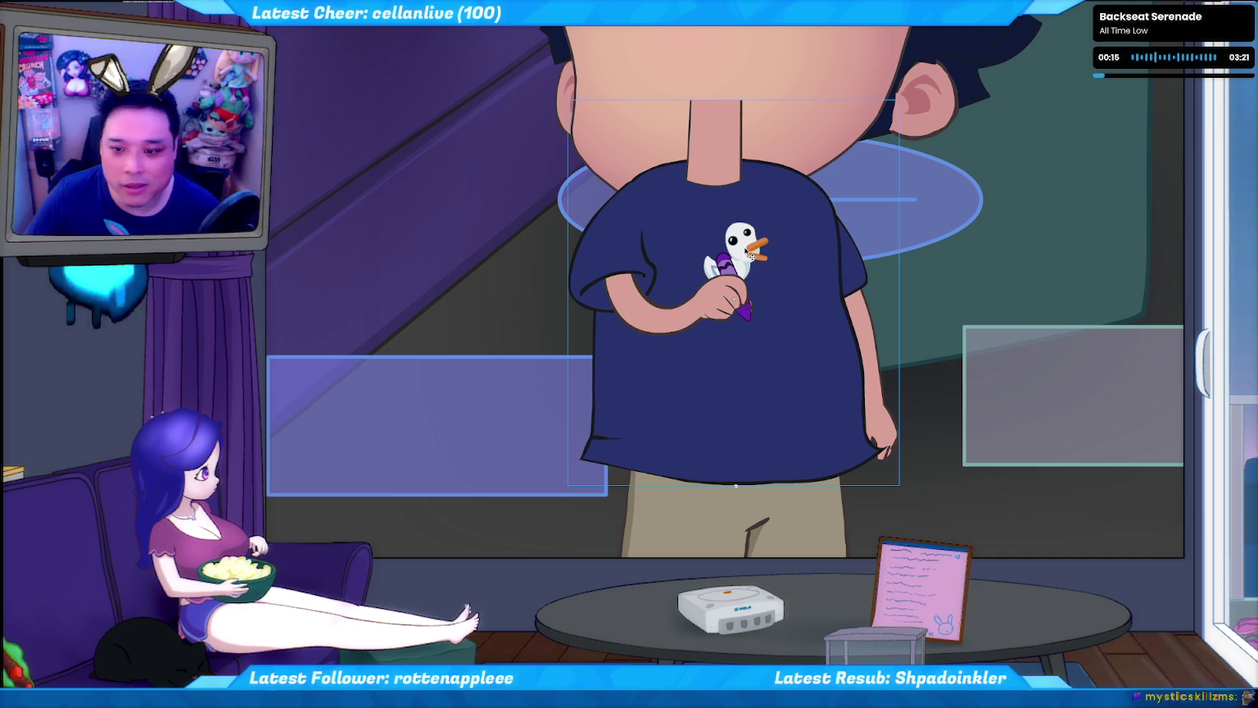
# - Select the duck sticker and insert 'mc.' so the line reads this.mcBody.mc.mc.mcLogo
pyautogui.click(750, 255)
pyautogui.hotkey('alt', 'Tab')
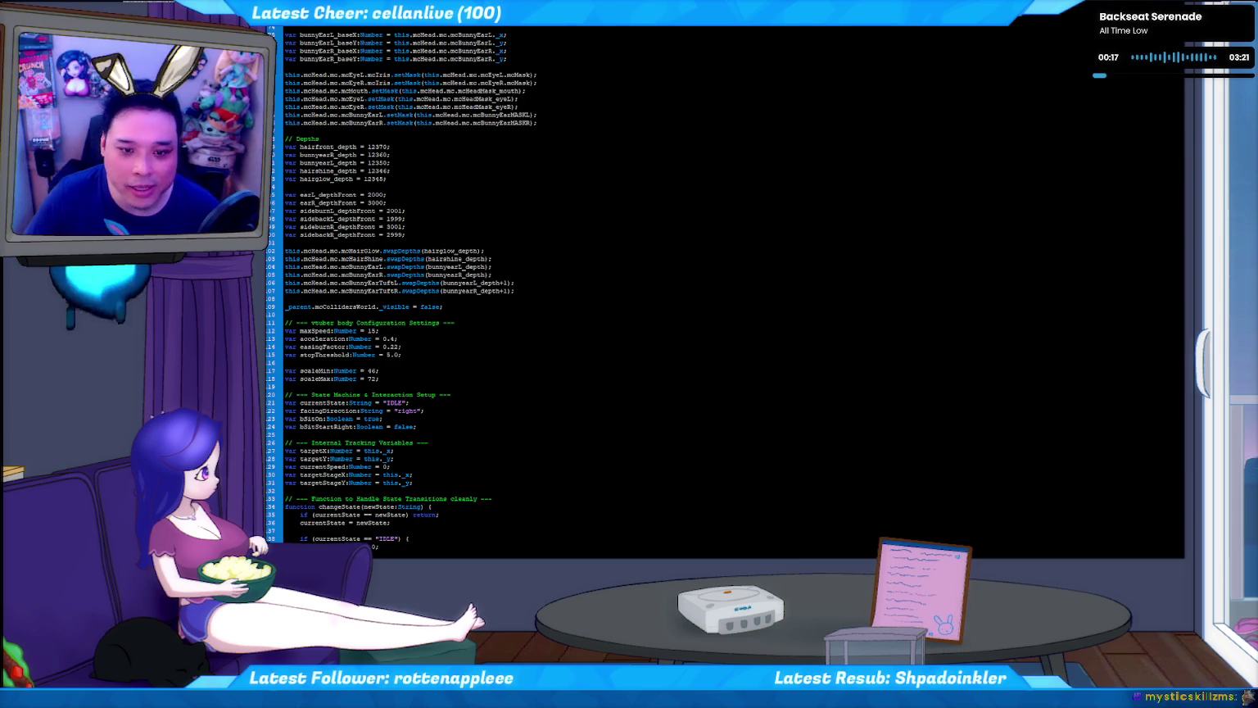
pyautogui.scroll(-15, 445, 364)
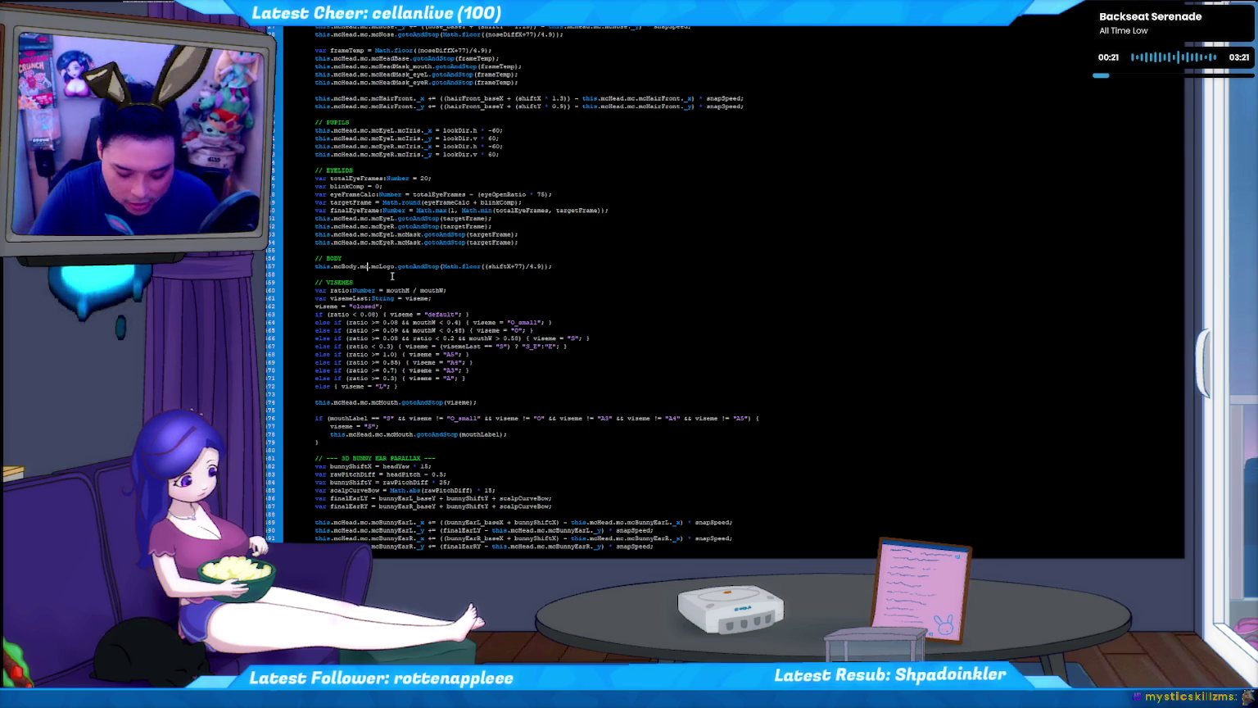
pyautogui.write('mc.')
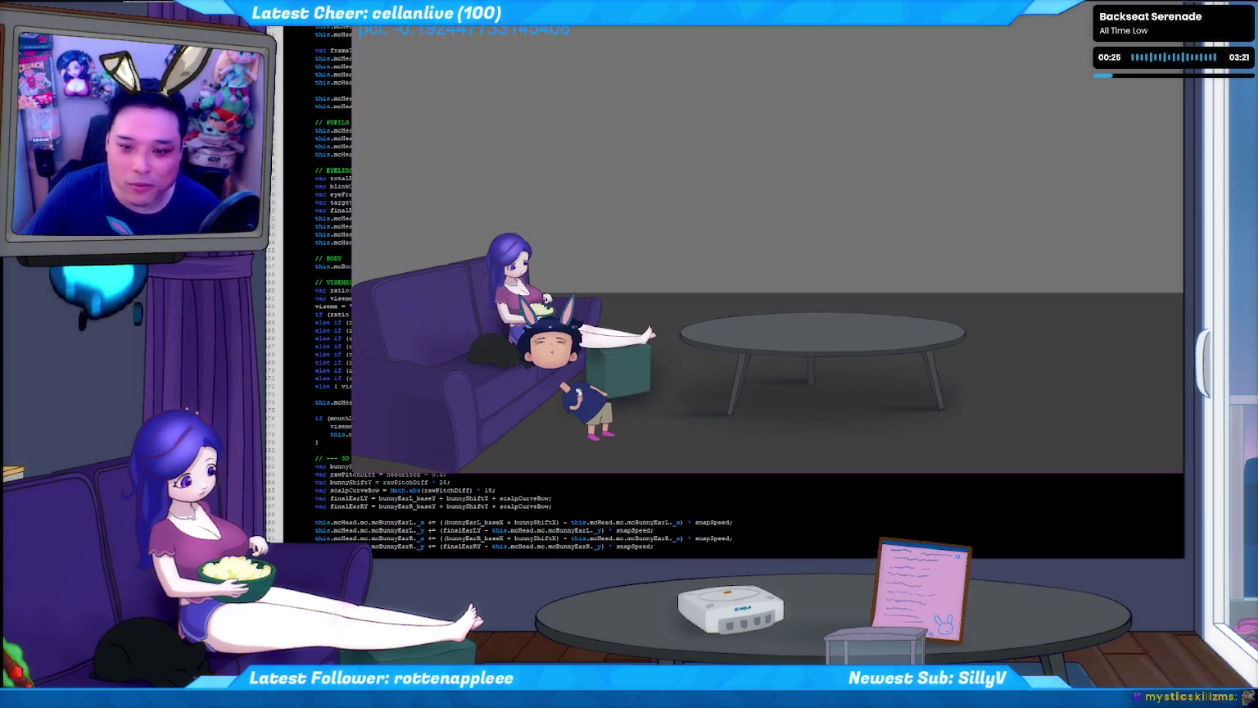
# - Rerun python c2f.py in the command prompt and launch a live test of the scene
pyautogui.hotkey('ctrl', 'w')
pyautogui.hotkey('alt', 'Tab')
pyautogui.press('Up')
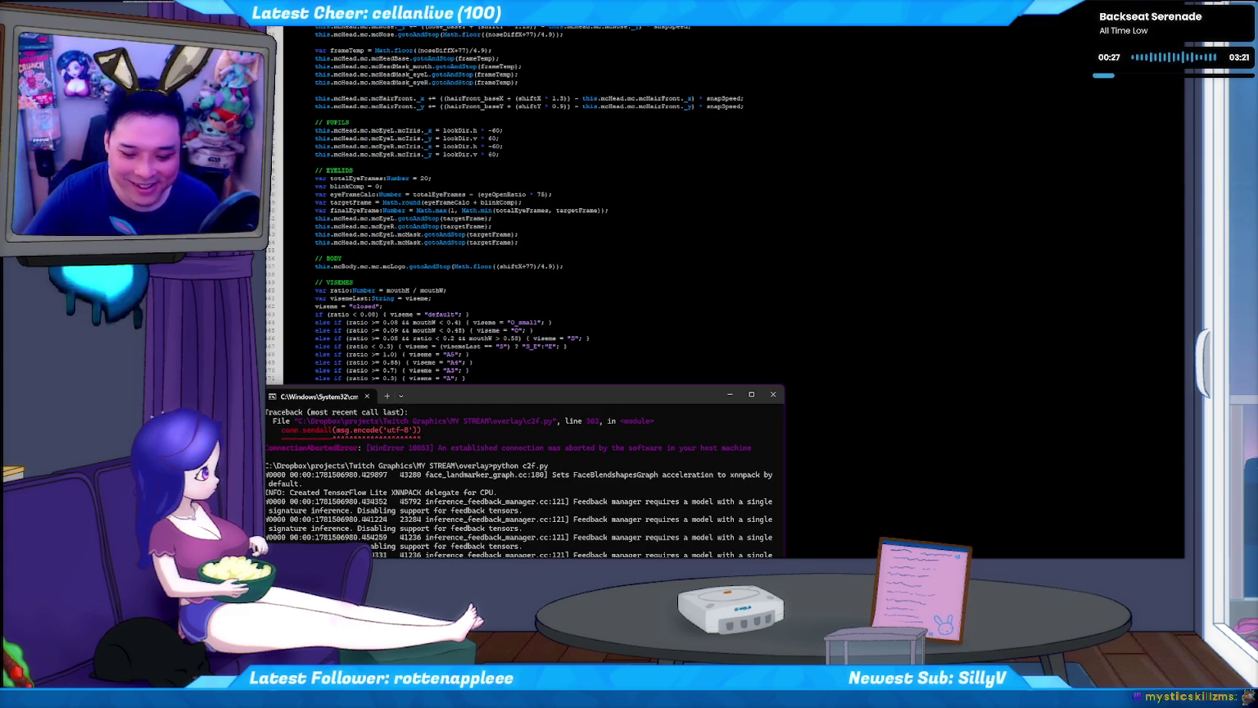
pyautogui.hotkey('alt', 'Tab')
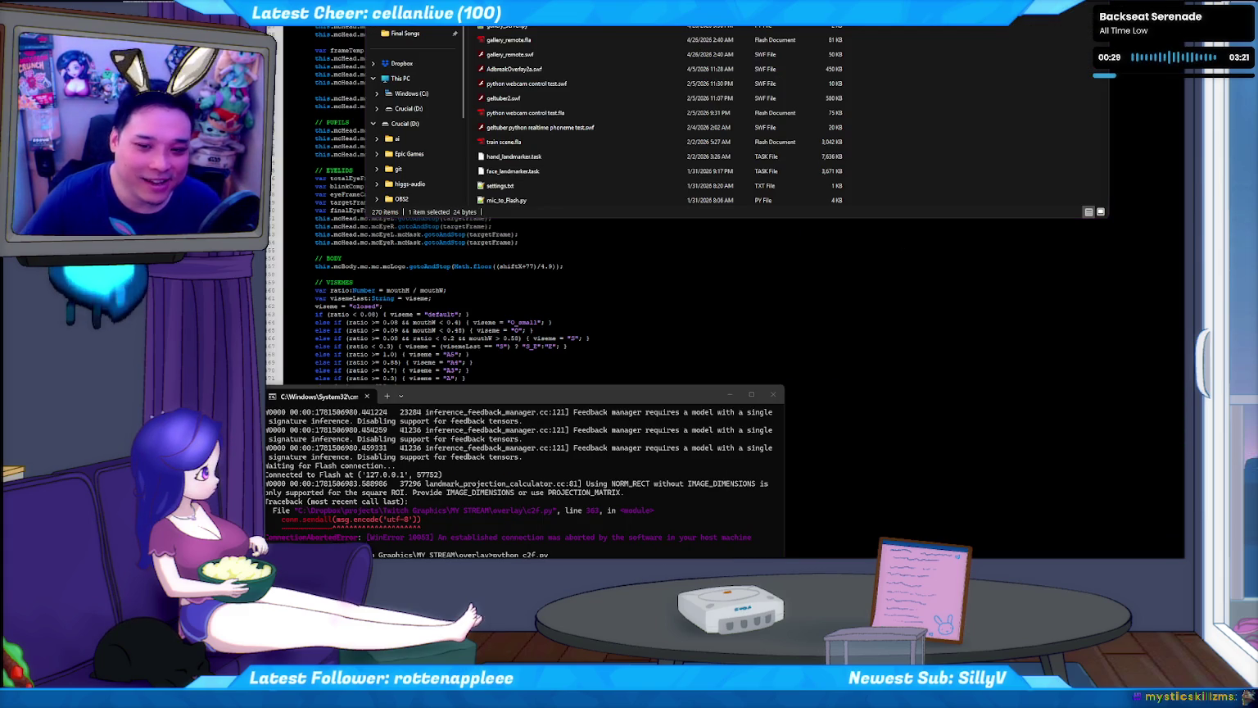
pyautogui.hotkey('ctrl', 'Return')
pyautogui.press('Return')
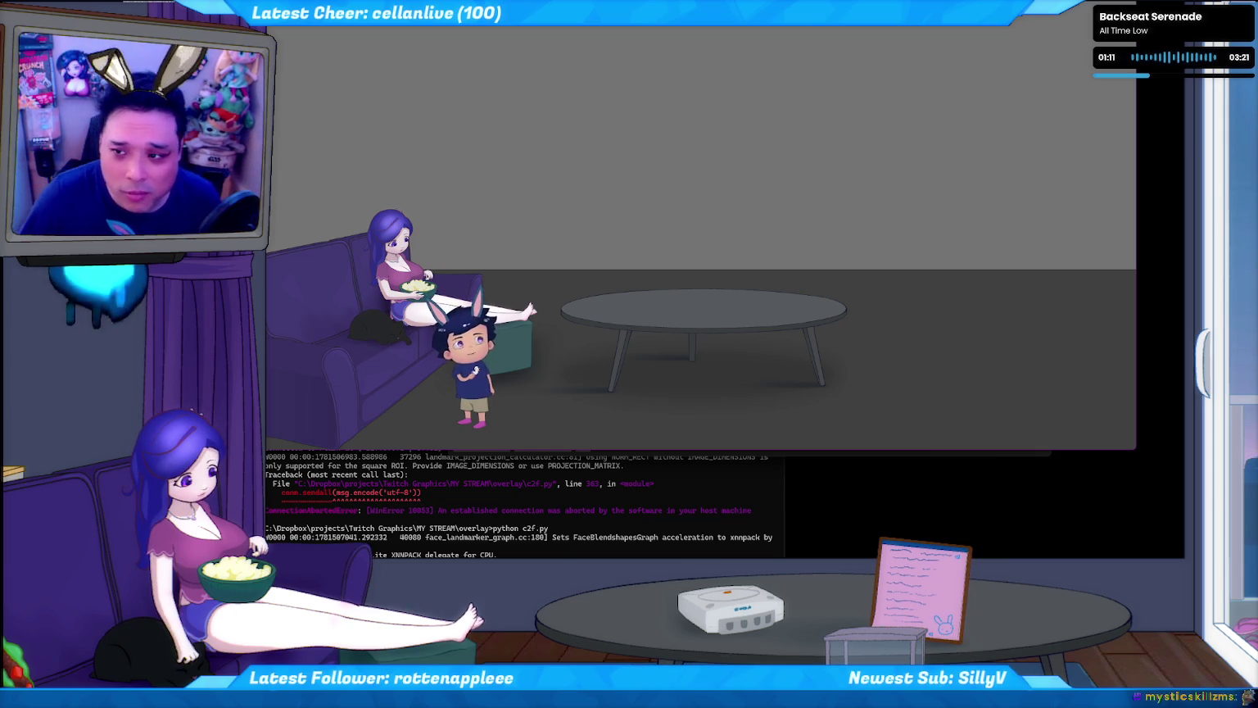
# - Close the test and return to the stage, selecting the shirt piece behind the duck
pyautogui.hotkey('alt', 'F4')
pyautogui.click(487, 318)
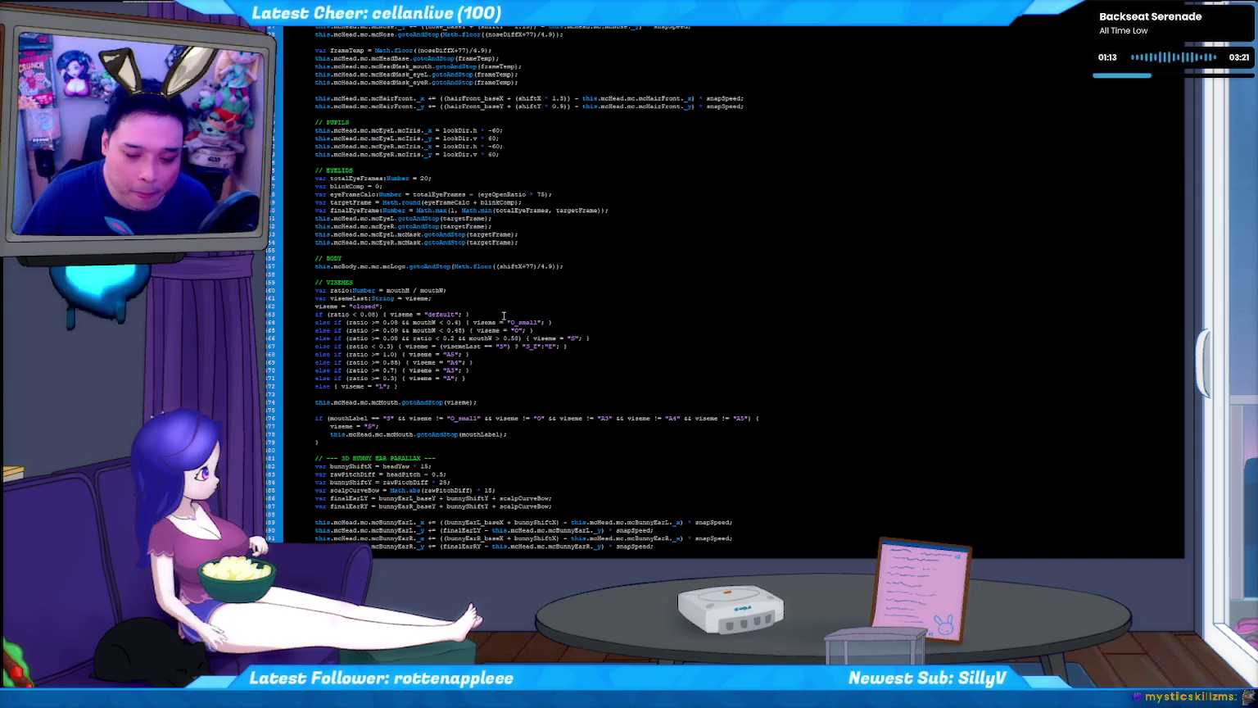
pyautogui.hotkey('ctrl', 'Return')
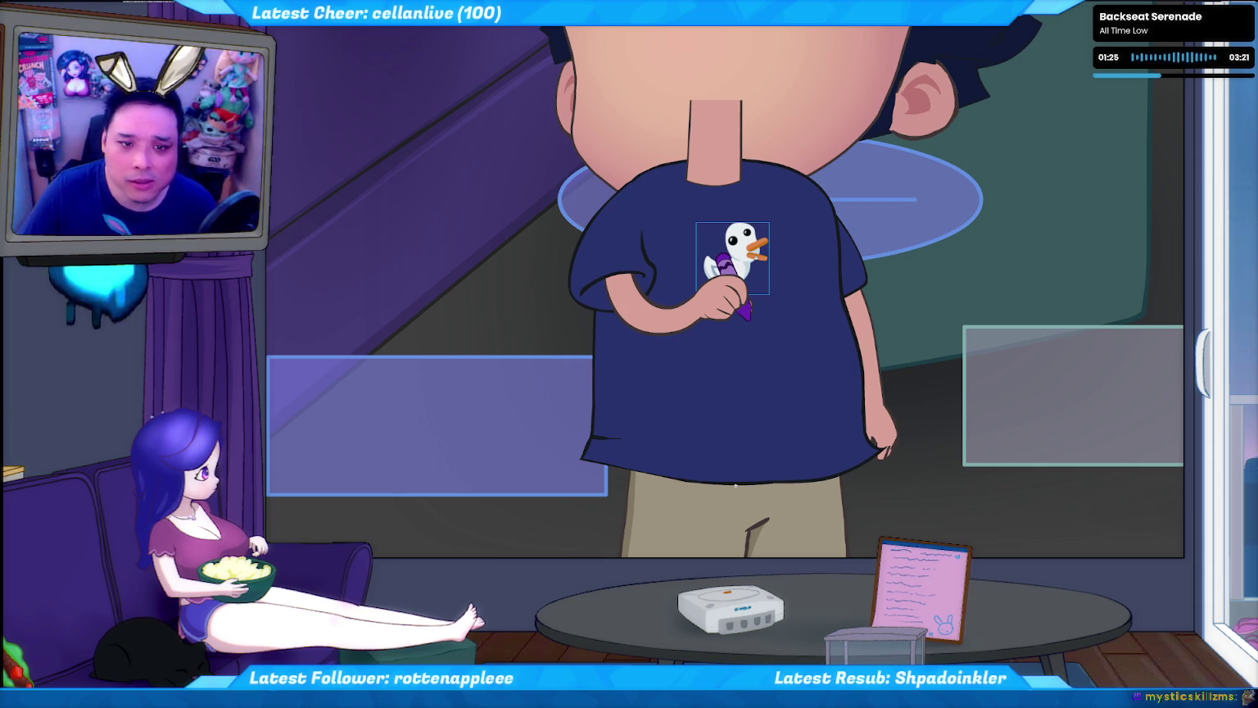
pyautogui.click(637, 270)
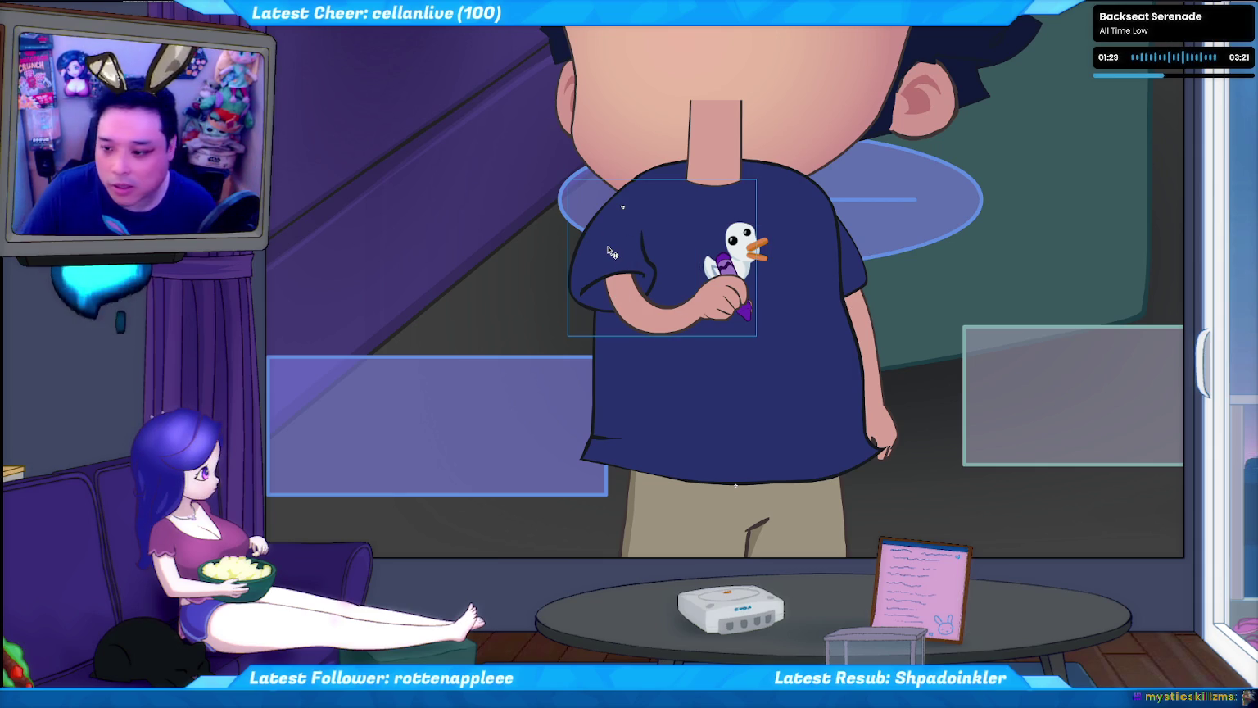
pyautogui.click(869, 336)
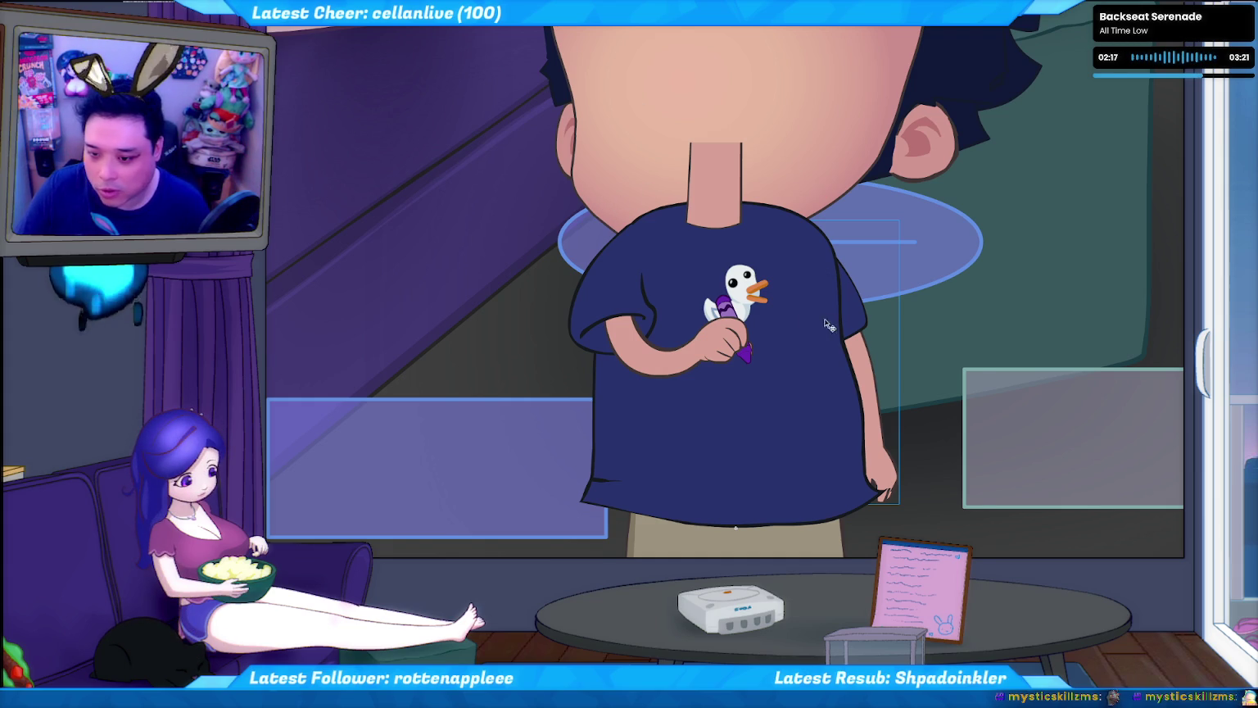
pyautogui.rightClick(852, 311)
pyautogui.press('Escape')
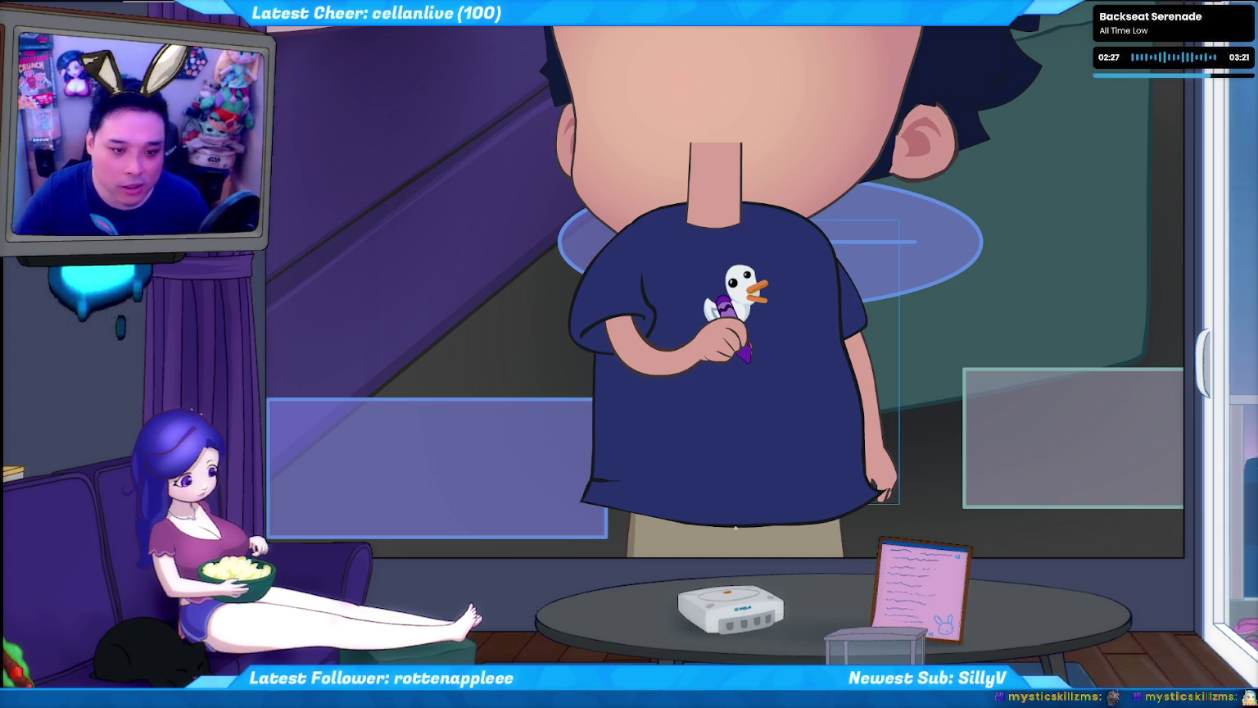
pyautogui.rightClick(628, 345)
pyautogui.press('Escape')
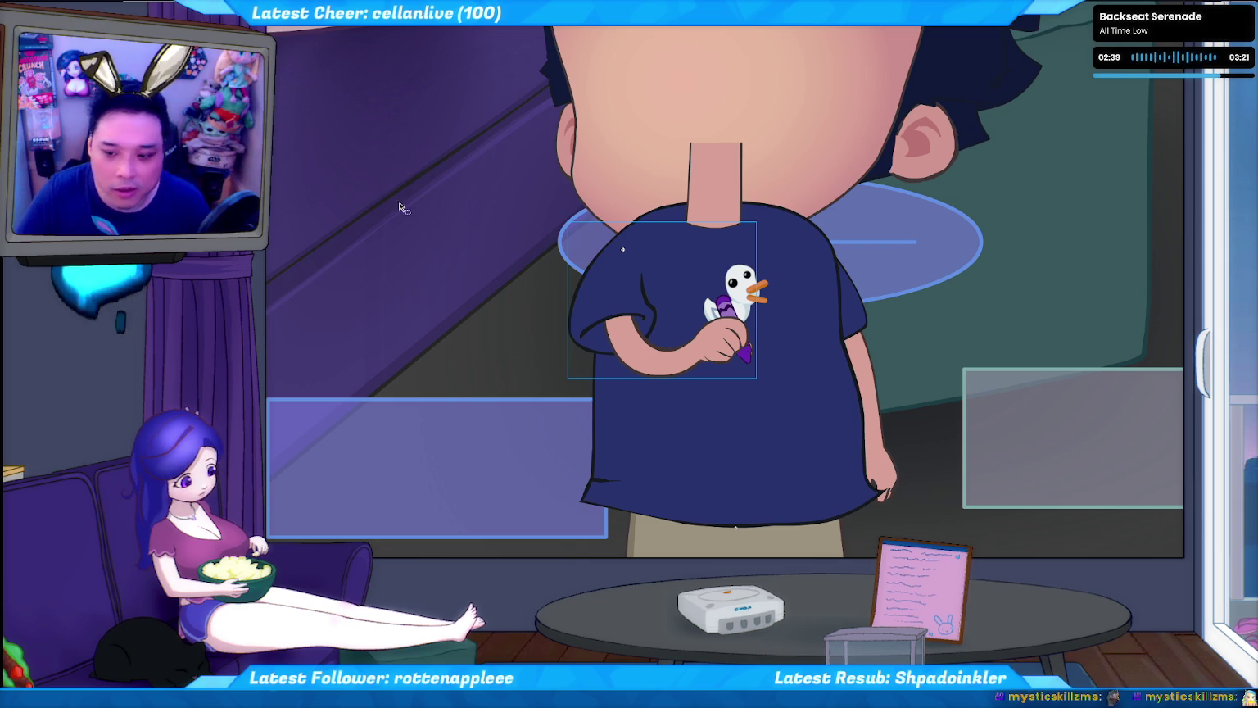
pyautogui.click(867, 369)
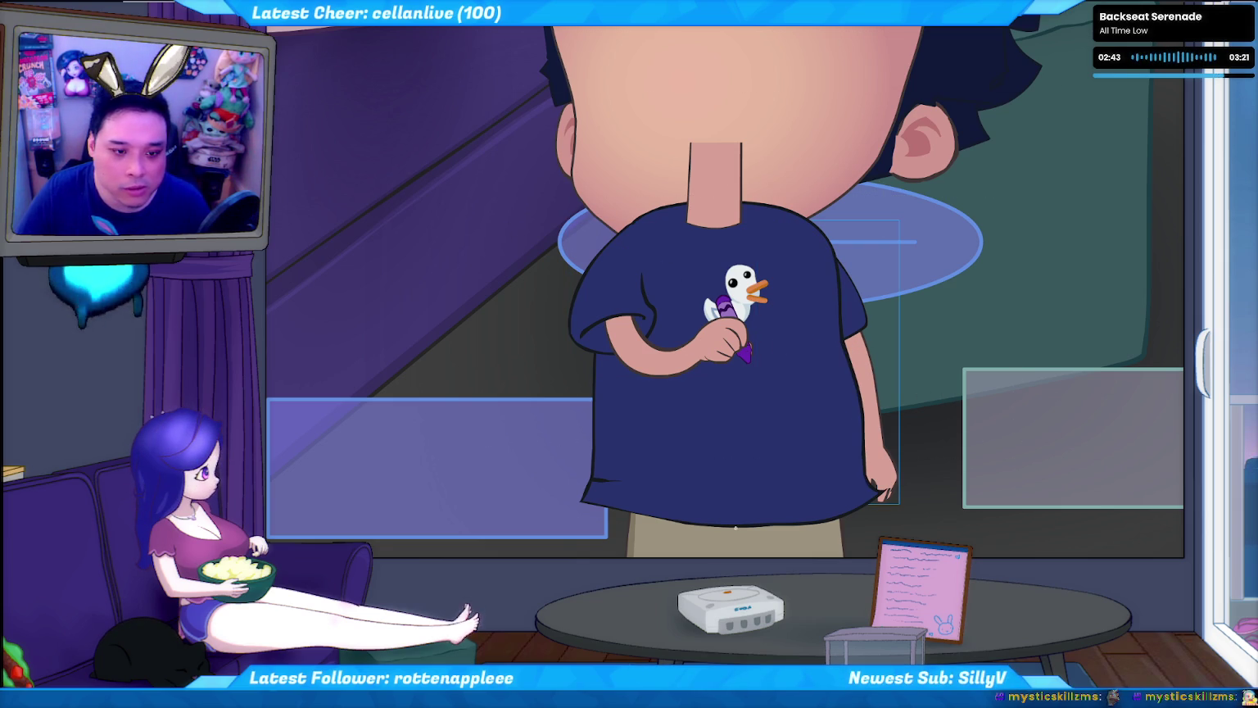
pyautogui.rightClick(854, 333)
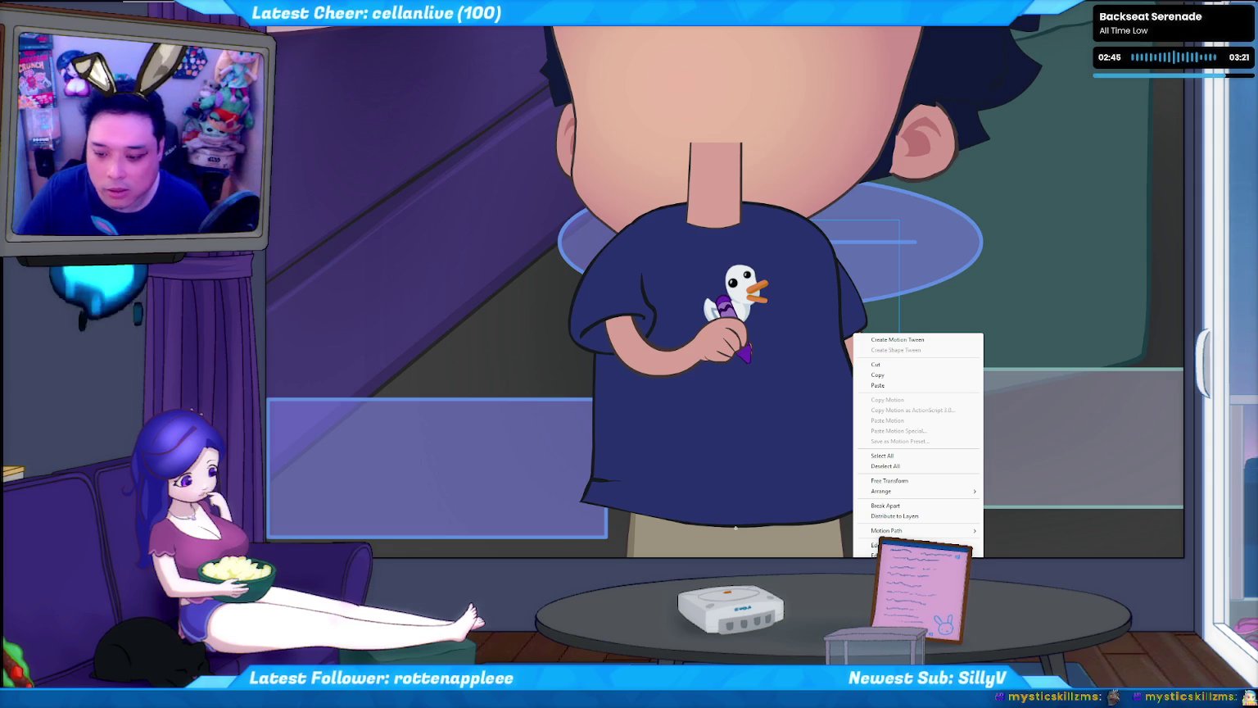
pyautogui.press('Escape')
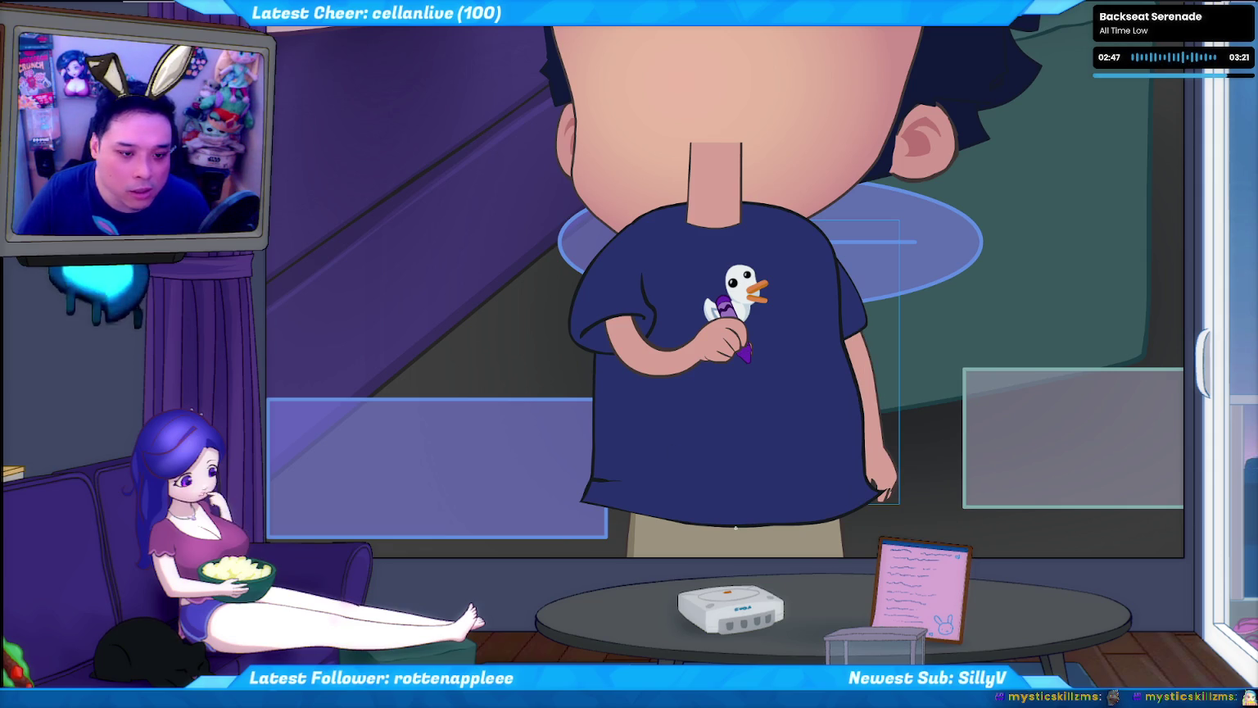
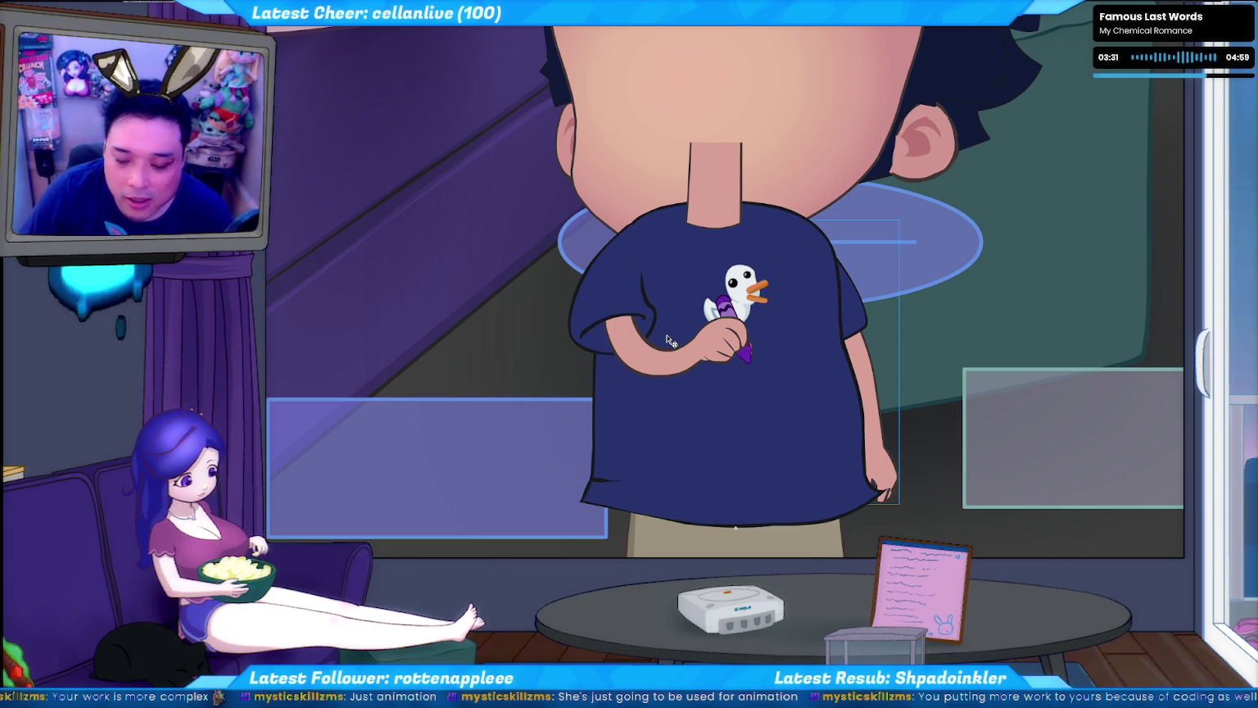
# - Select the arm and hand shape that holds the purple crayon
pyautogui.click(653, 363)
pyautogui.click(887, 449)
pyautogui.click(662, 365)
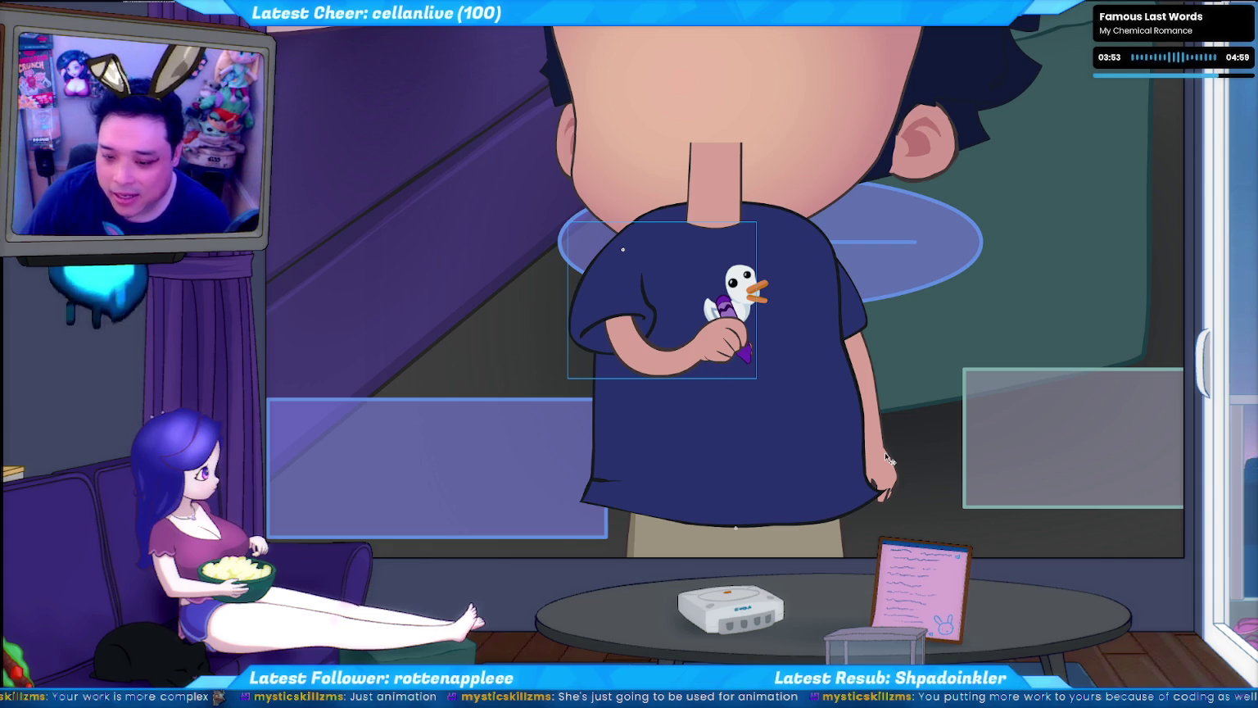
pyautogui.doubleClick(648, 361)
pyautogui.click(628, 400)
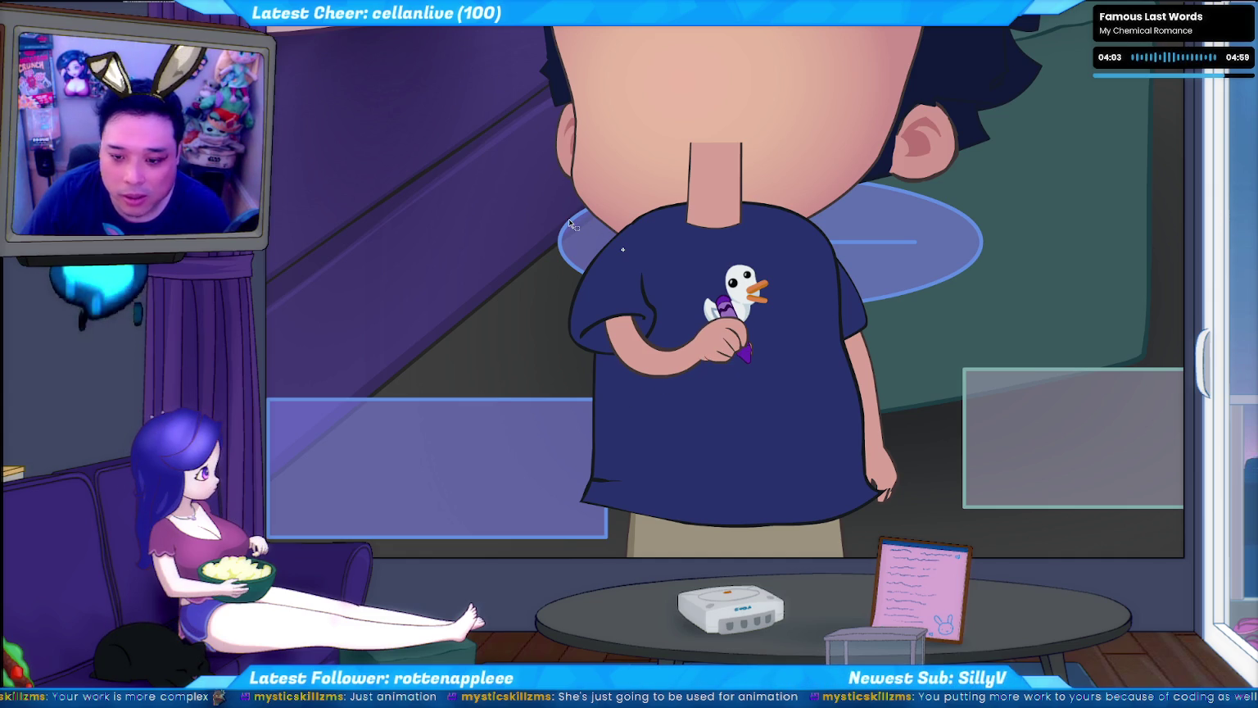
# - Select the sleeve, arm and crayon together, delete them, then undo the deletion
pyautogui.click(623, 249)
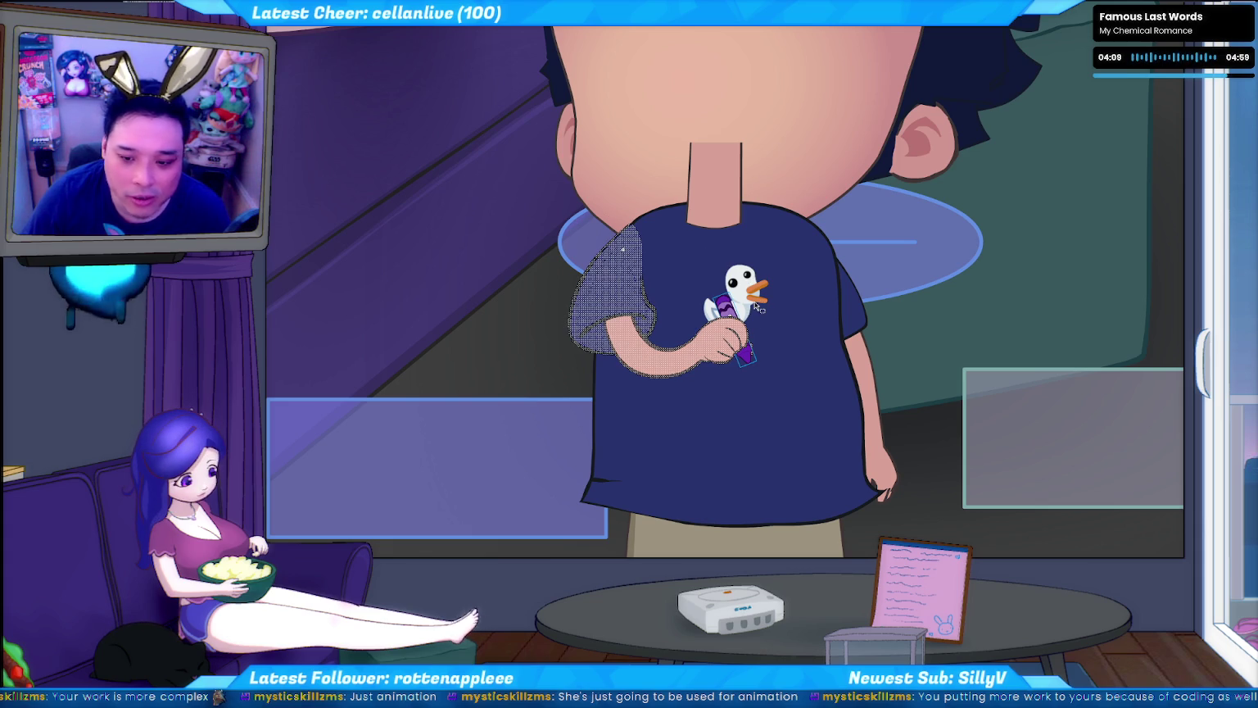
pyautogui.click(844, 288)
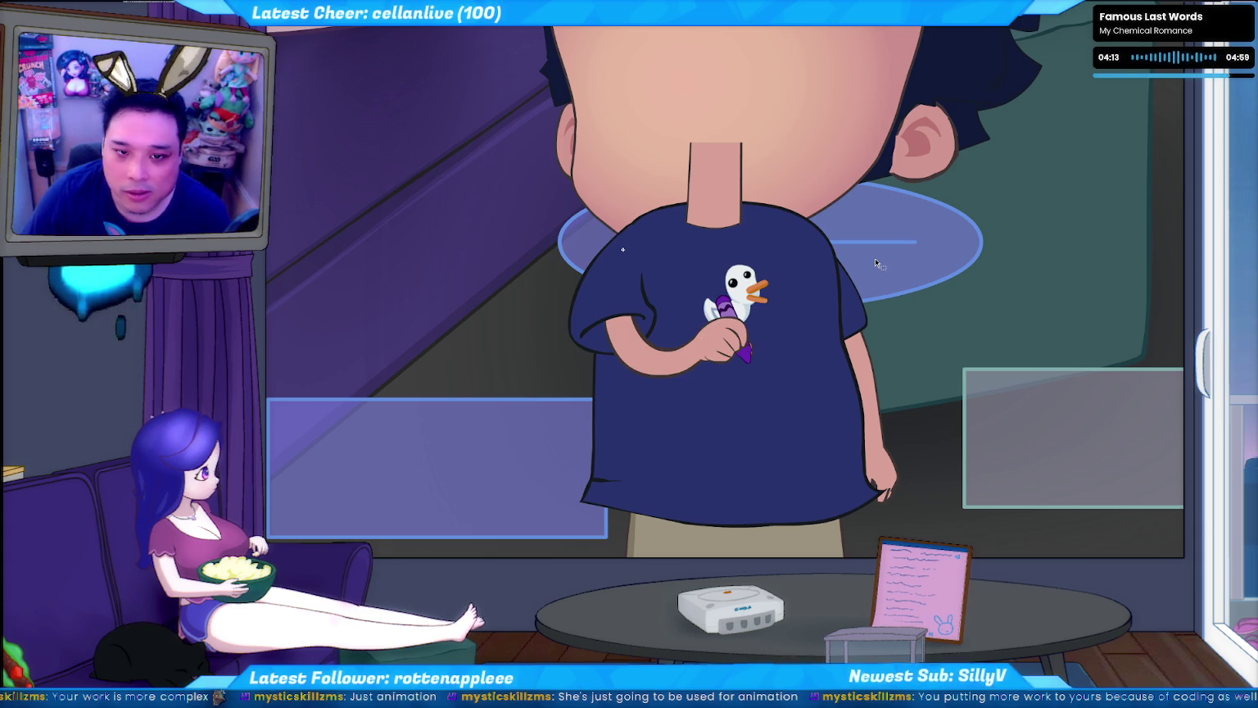
pyautogui.hotkey('ctrl', 'a')
pyautogui.press('Delete')
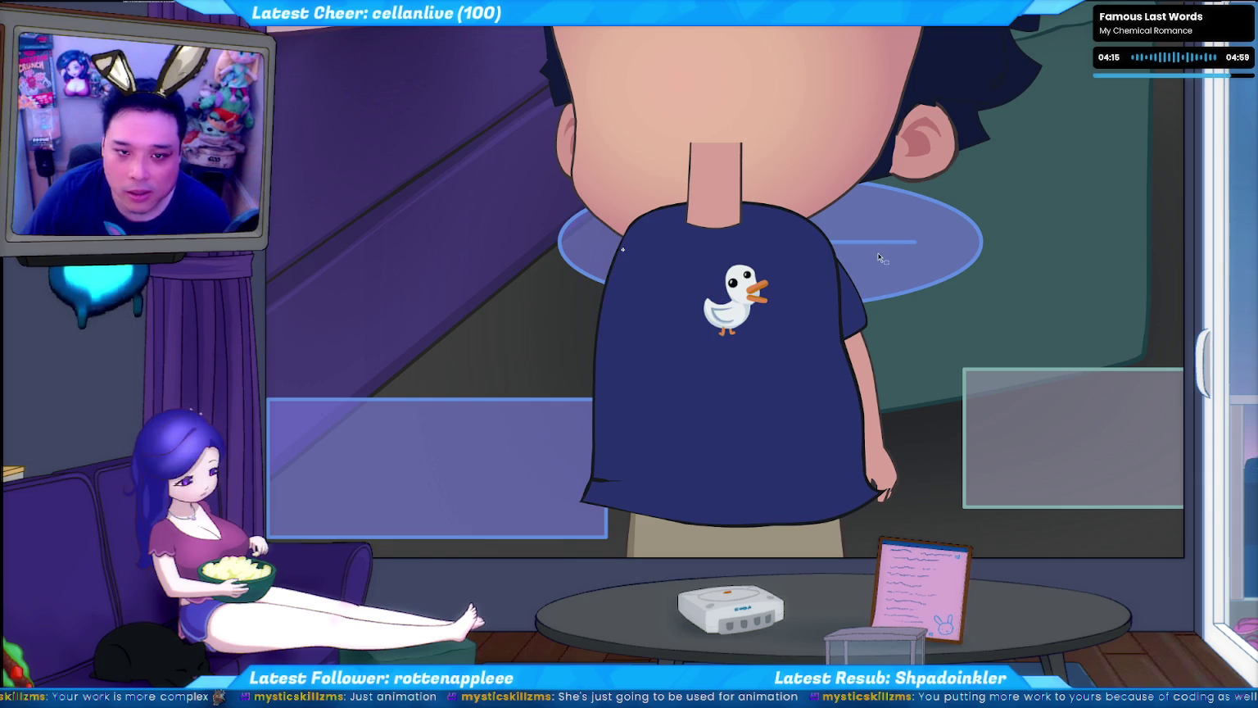
pyautogui.hotkey('ctrl', 'z')
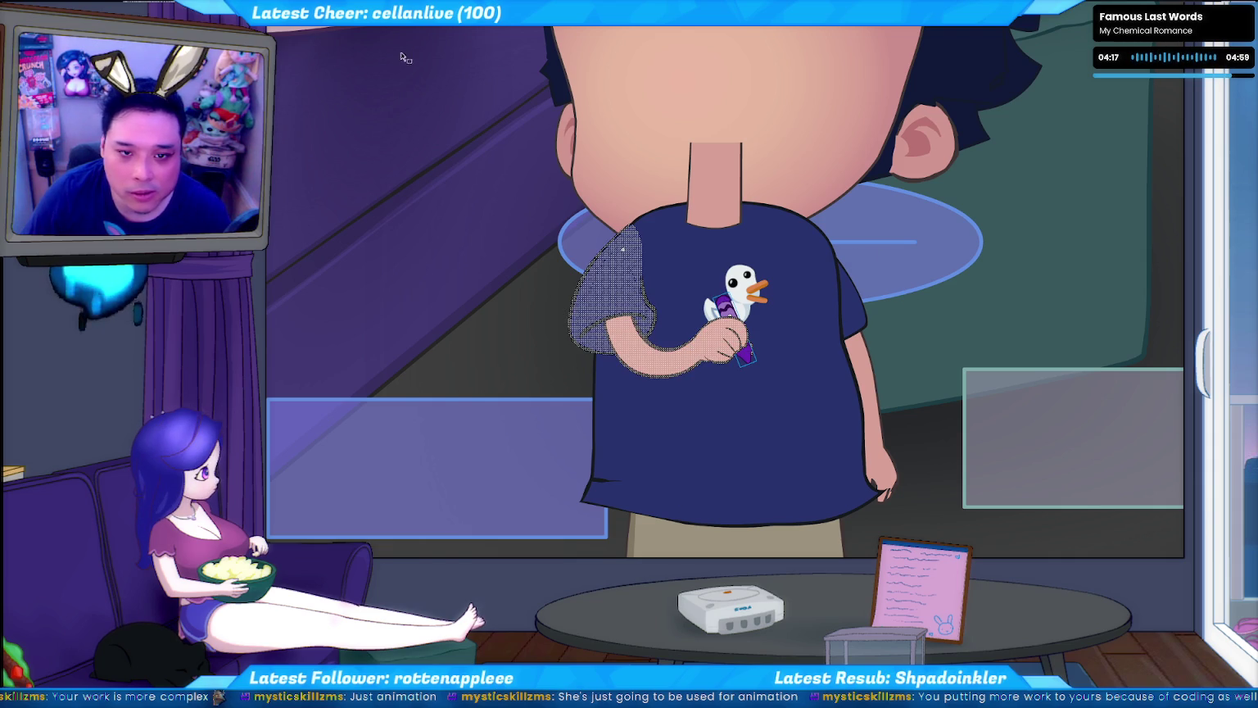
pyautogui.press('Escape')
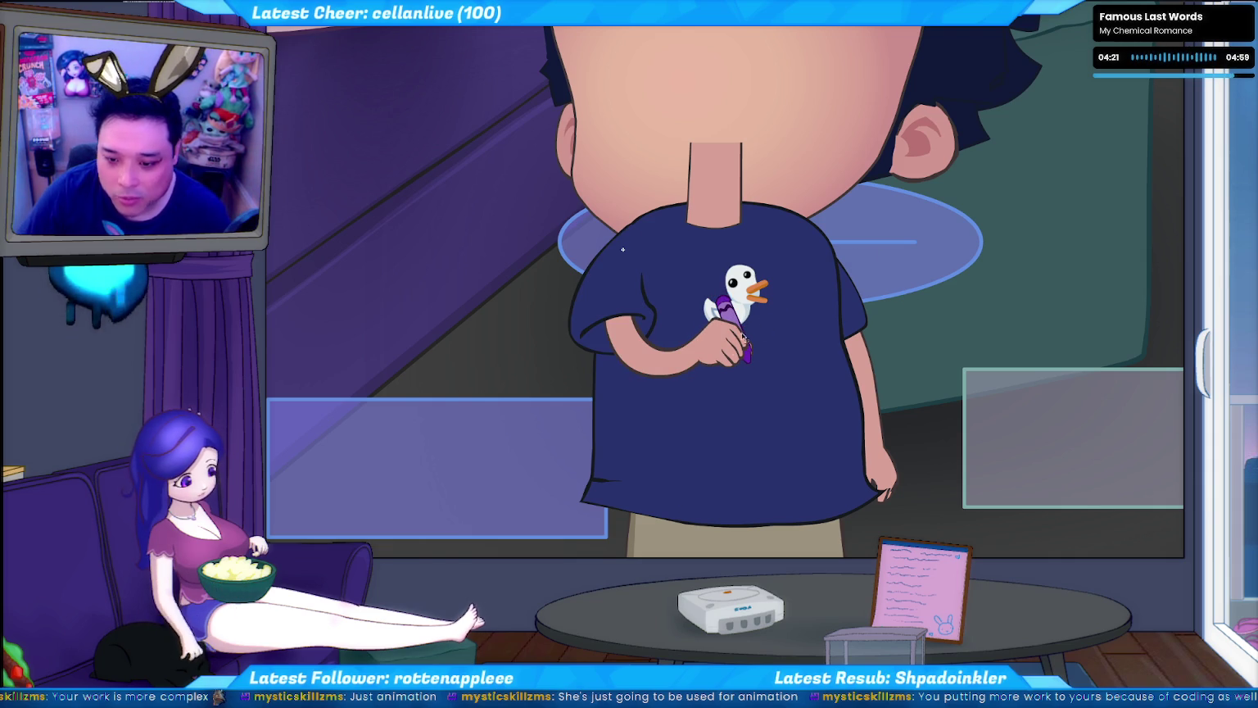
# - Cut the arm and hand and paste them in place in front of the crayon
pyautogui.click(726, 355)
pyautogui.hotkey('ctrl', 'x')
pyautogui.hotkey('ctrl', 'shift', 'v')
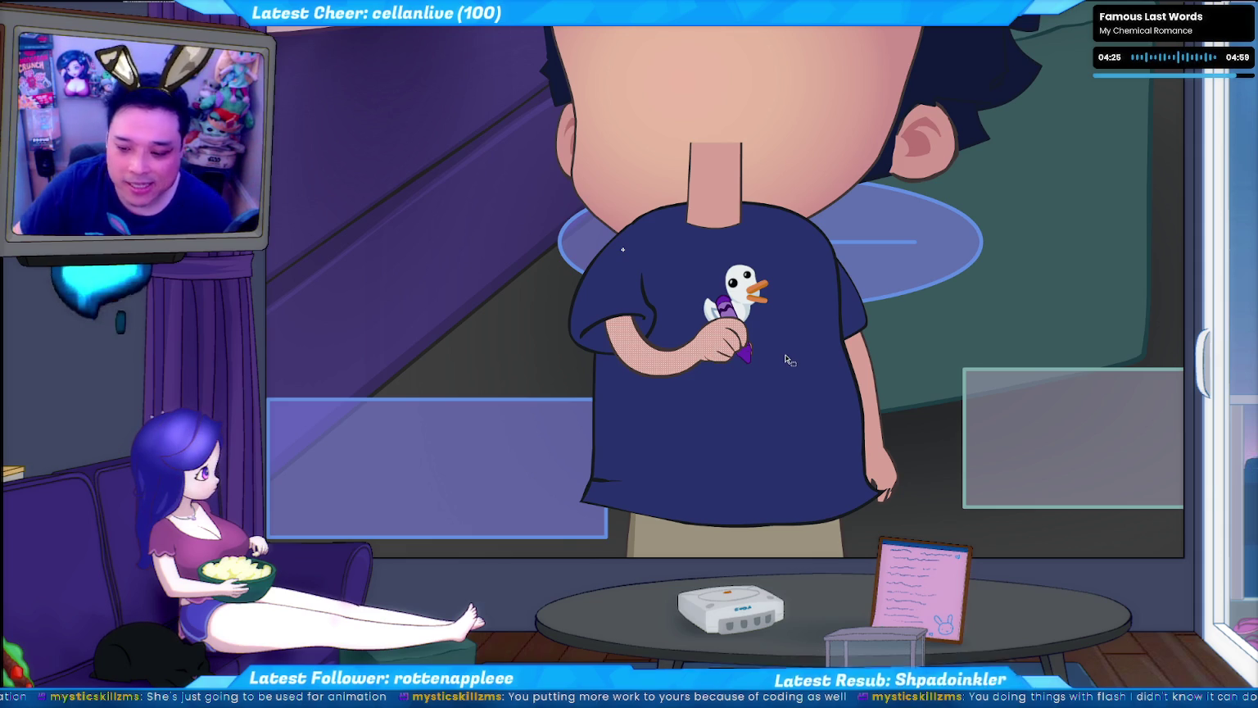
pyautogui.click(717, 377)
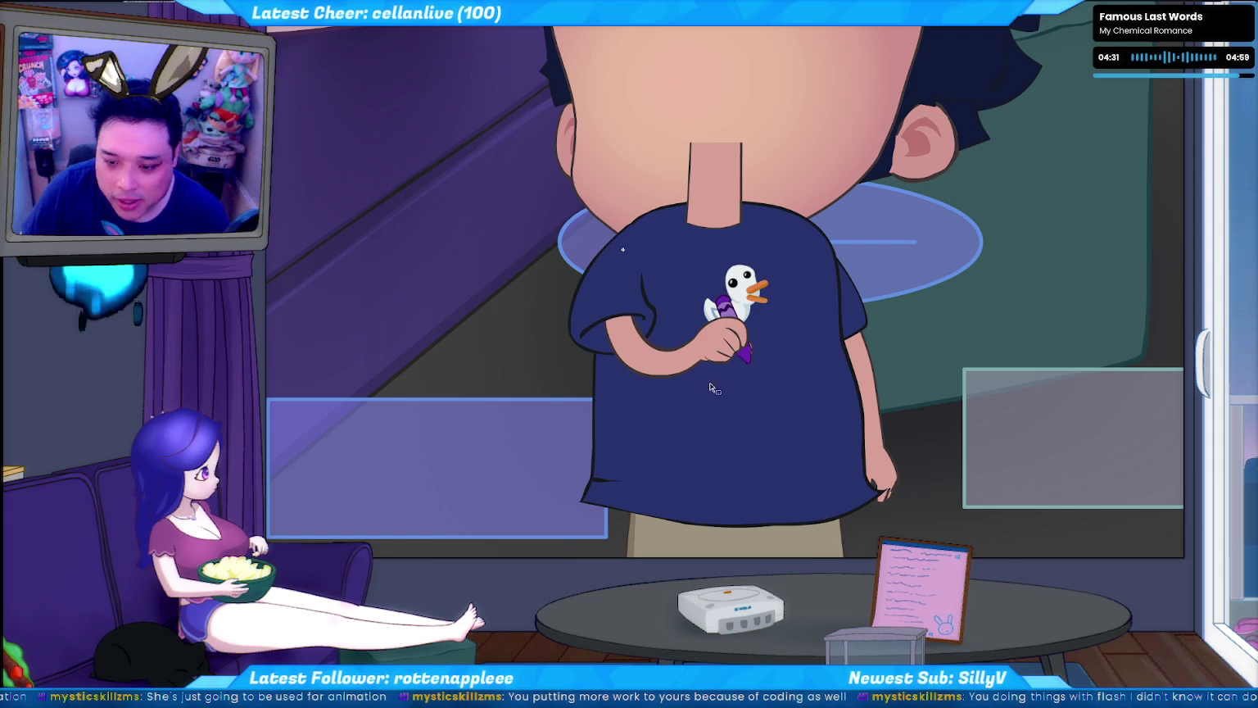
pyautogui.click(725, 396)
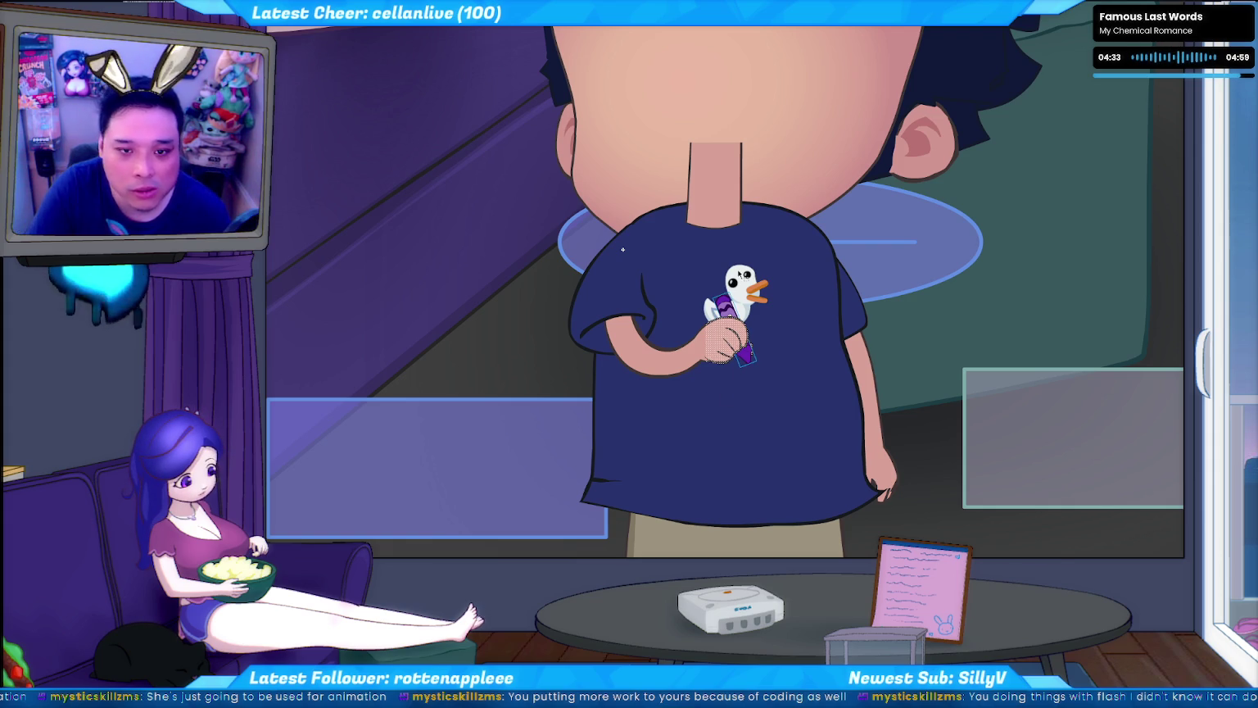
pyautogui.scroll(2, 737, 377)
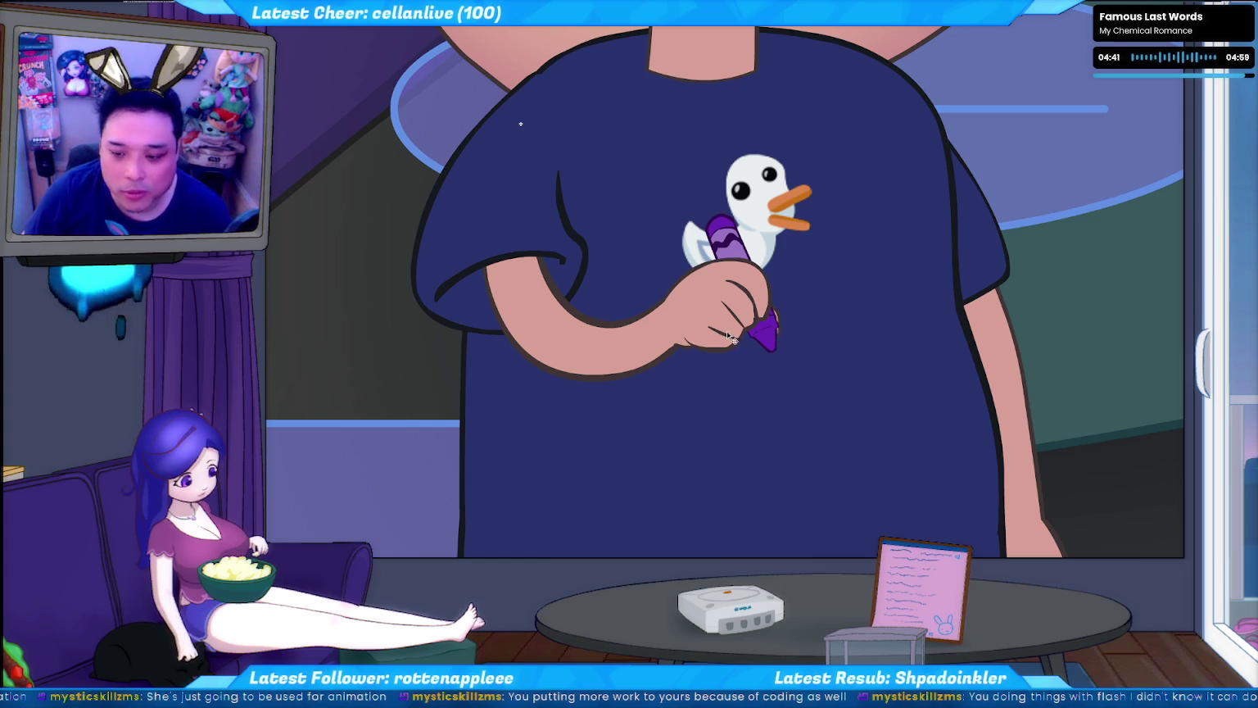
pyautogui.click(735, 257)
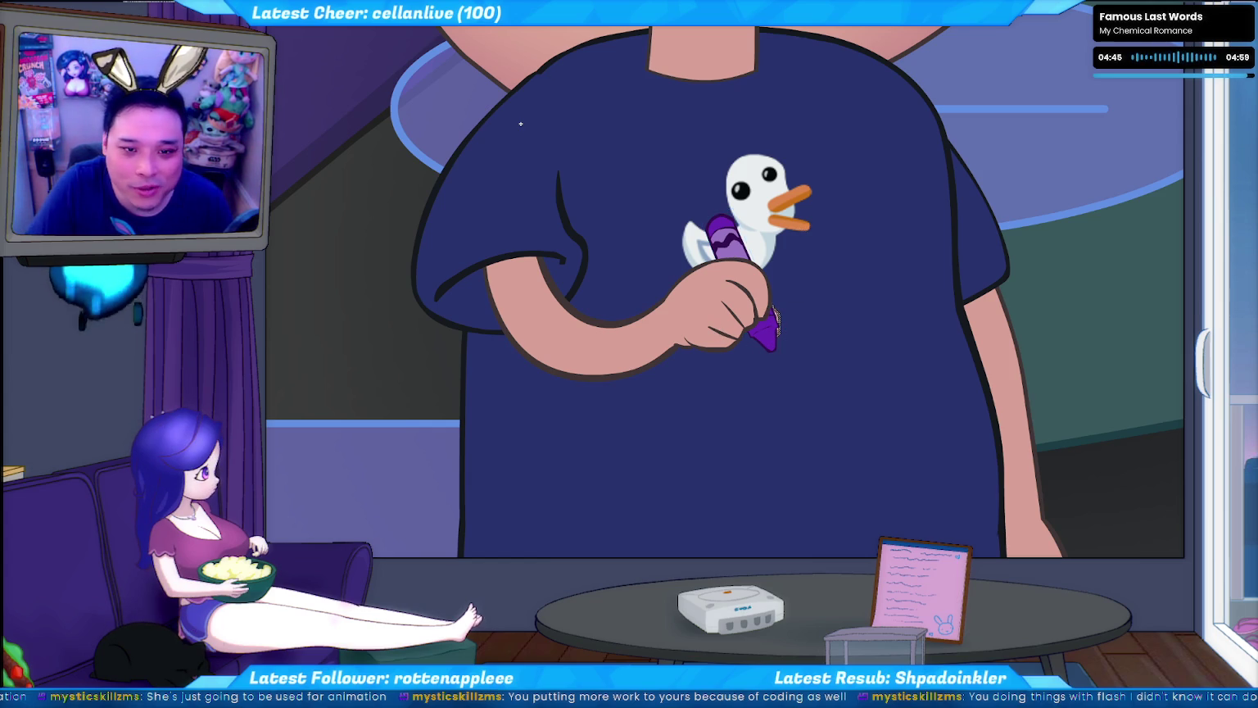
pyautogui.hotkey('ctrl', 'a')
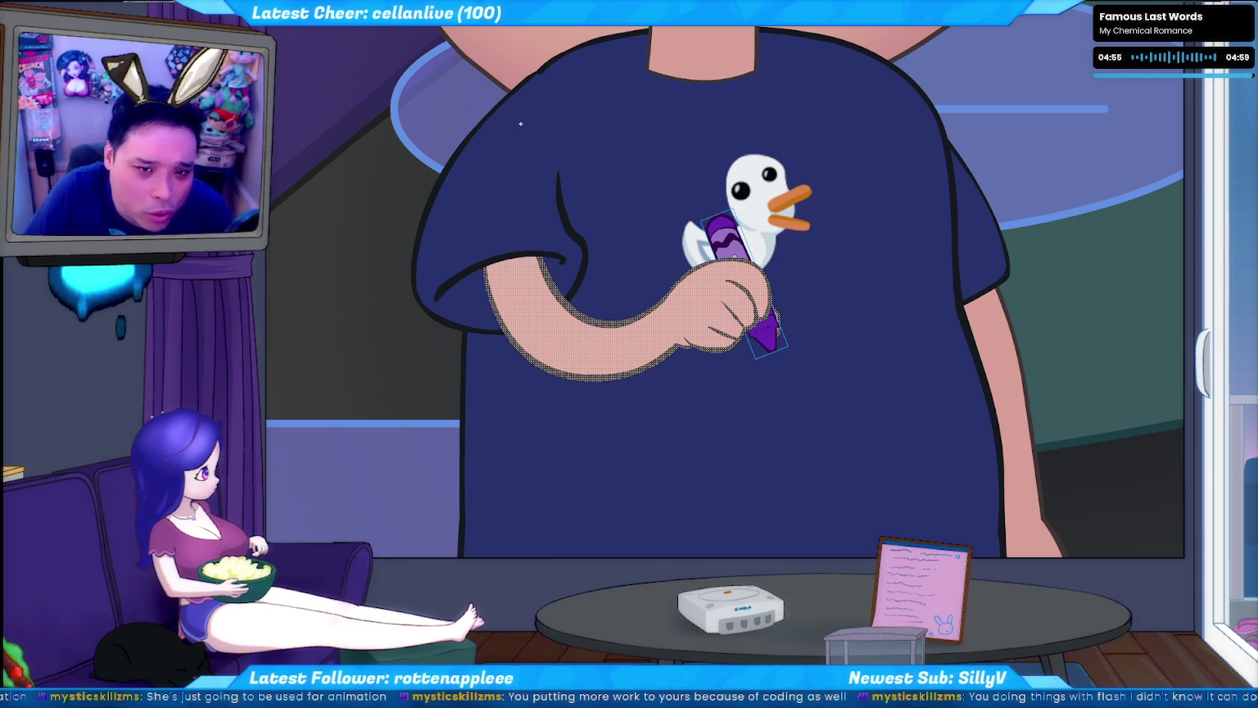
pyautogui.press('Escape')
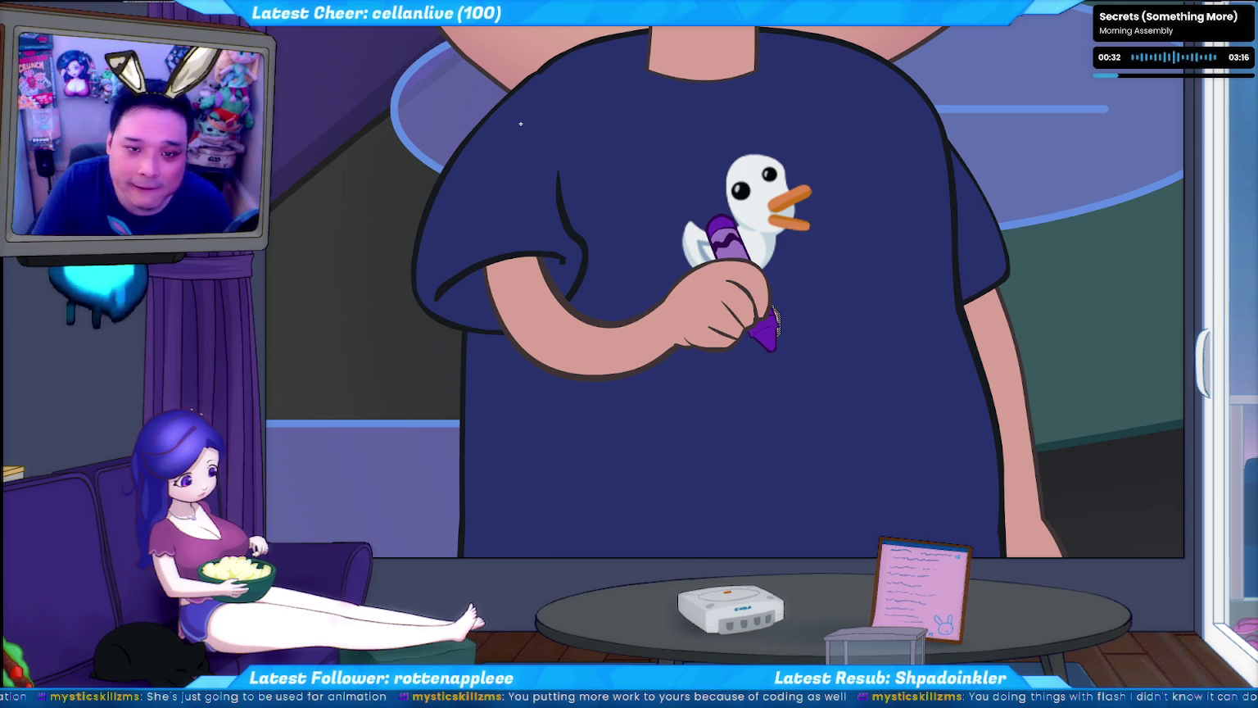
# - Marquee-select the crayon-gripping hand, drag a copy below the arm, and convert it to a symbol
pyautogui.click(775, 320)
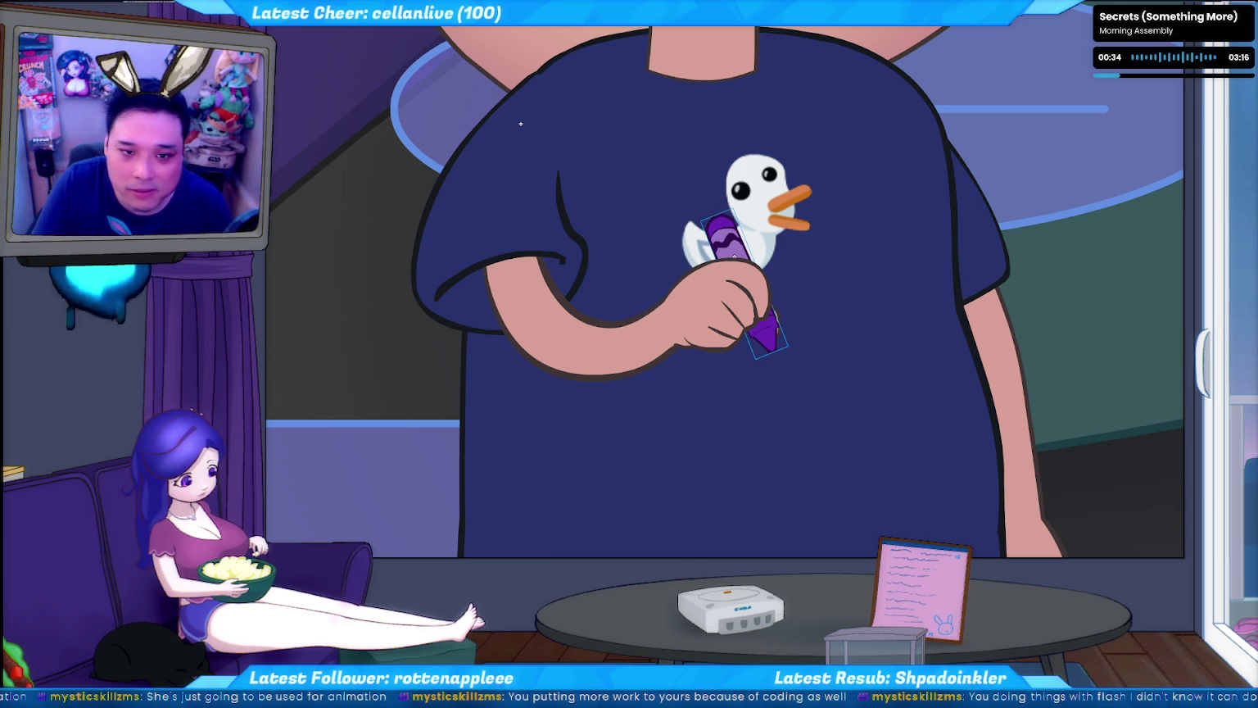
pyautogui.click(589, 340)
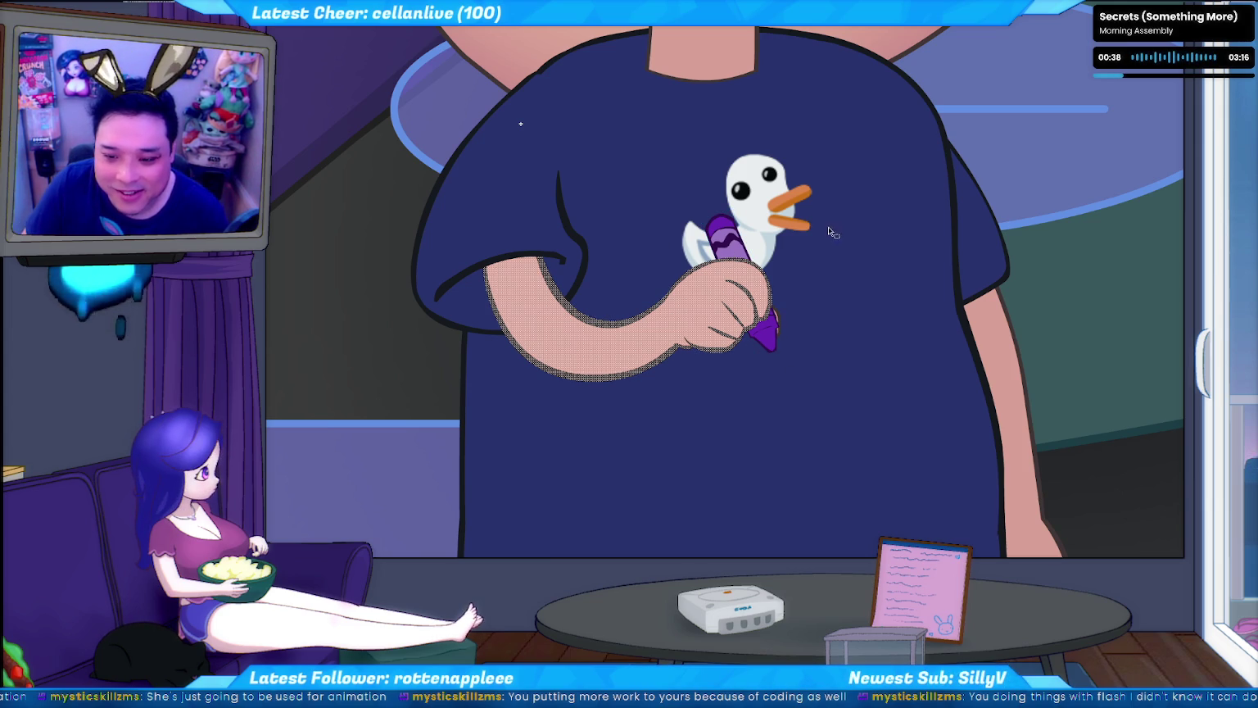
pyautogui.keyDown('shift'); pyautogui.click(804, 270); pyautogui.keyUp('shift')
pyautogui.press('Escape')
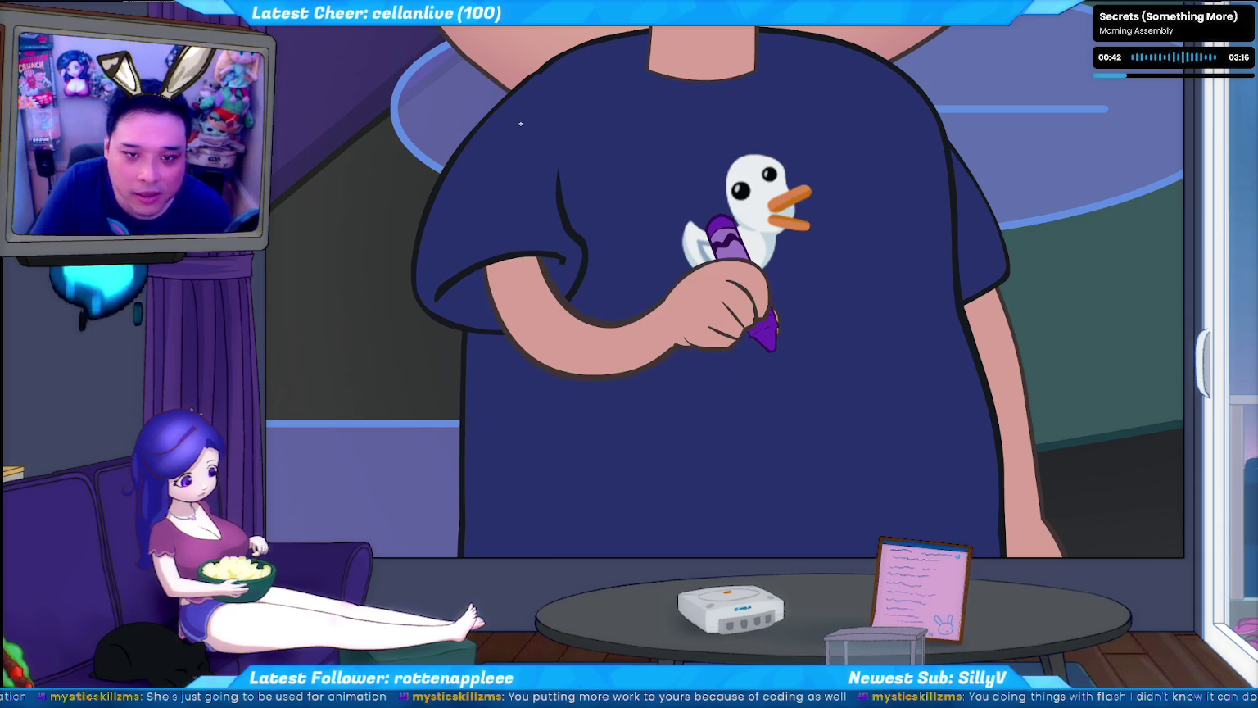
pyautogui.moveTo(857, 179); pyautogui.dragTo(665, 423)
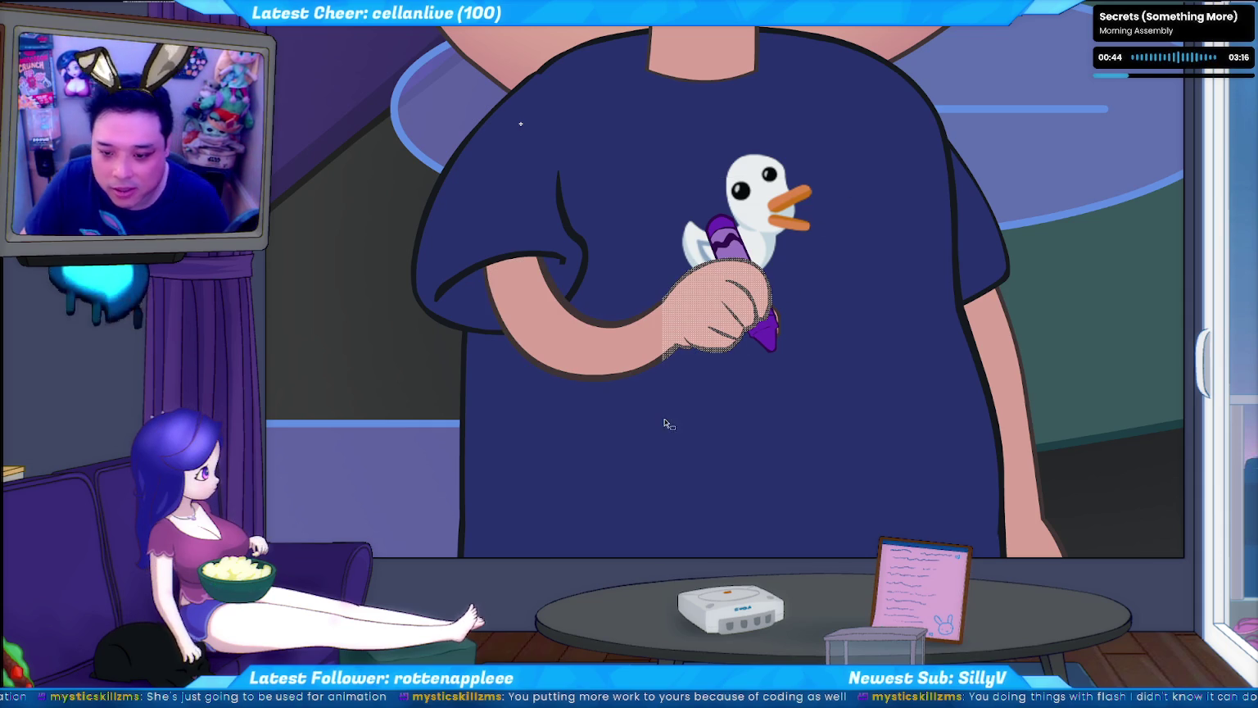
pyautogui.moveTo(729, 348)
pyautogui.mouseDown()
pyautogui.moveTo(748, 325)
pyautogui.moveTo(742, 457)
pyautogui.mouseUp()
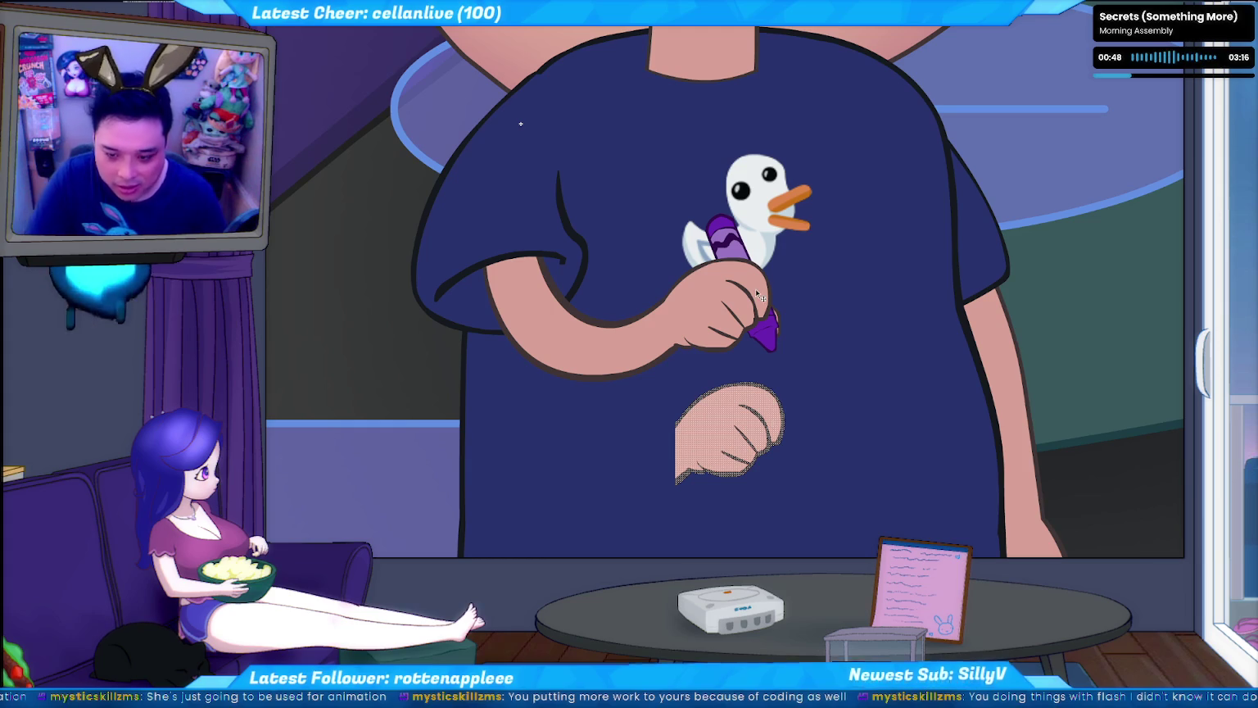
pyautogui.press('F8')
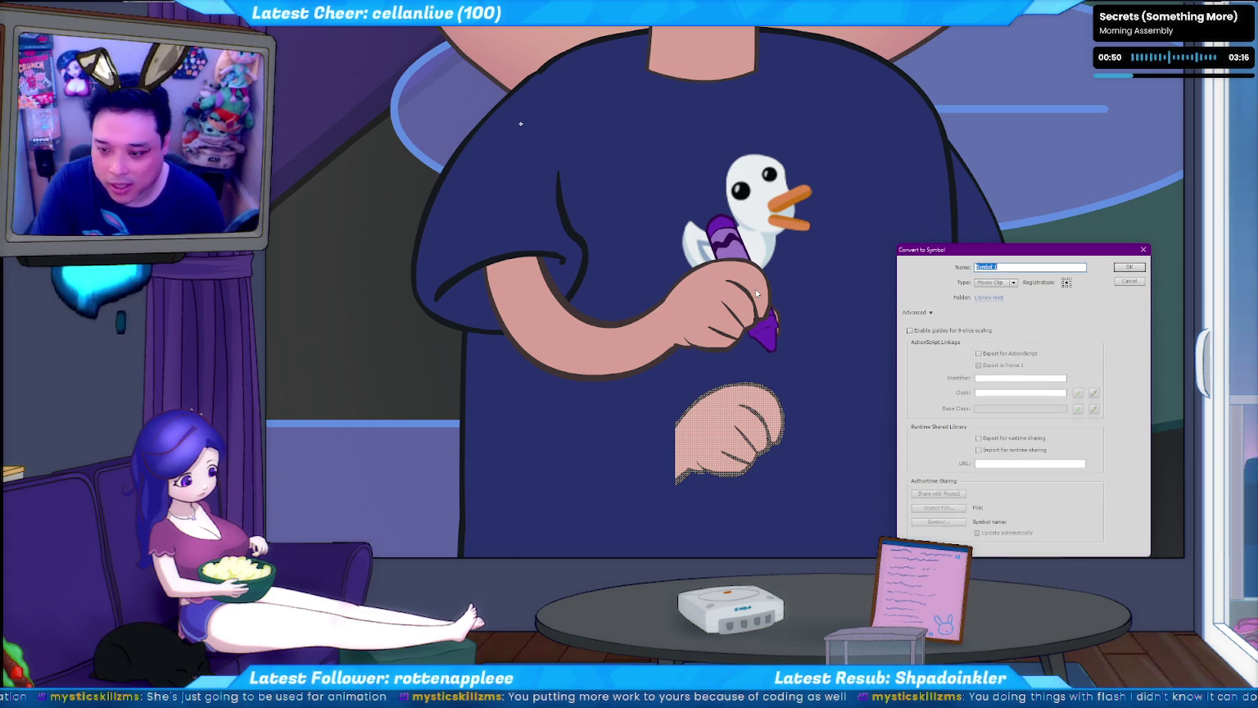
# - Name the new movie clip symbol 'ltuber - hand right' and confirm it
pyautogui.write('geltuber - hand')
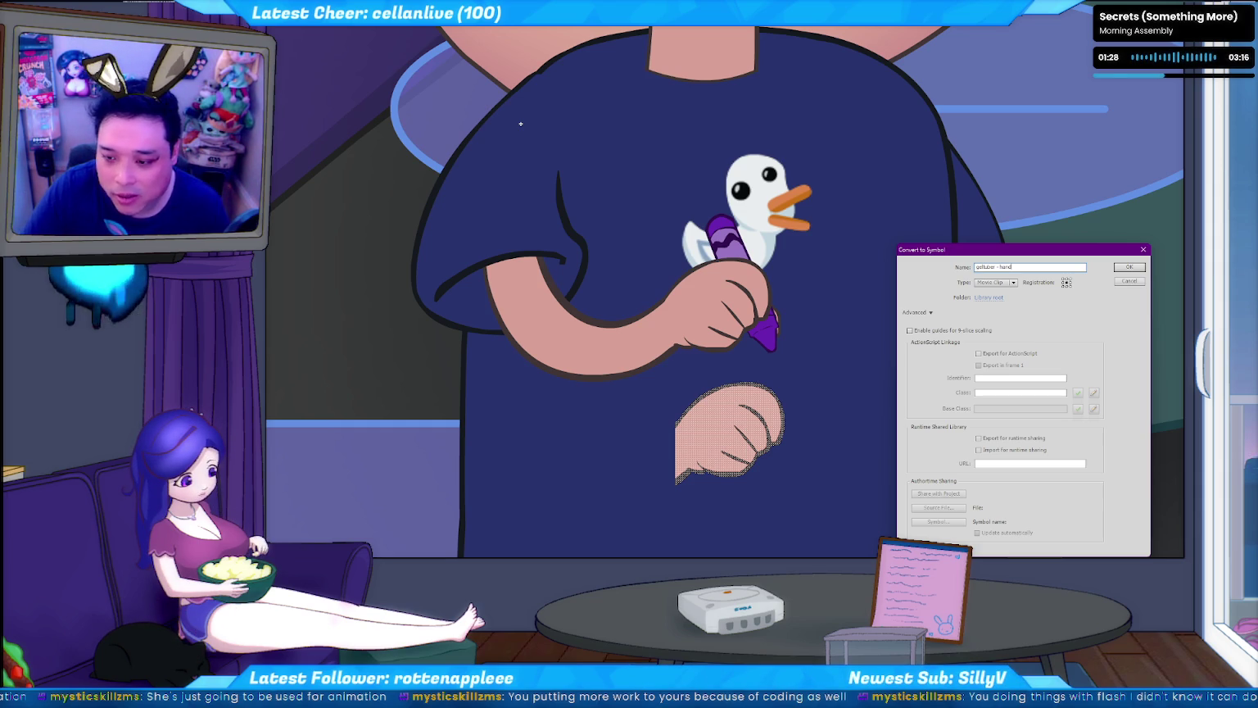
pyautogui.write(' right')
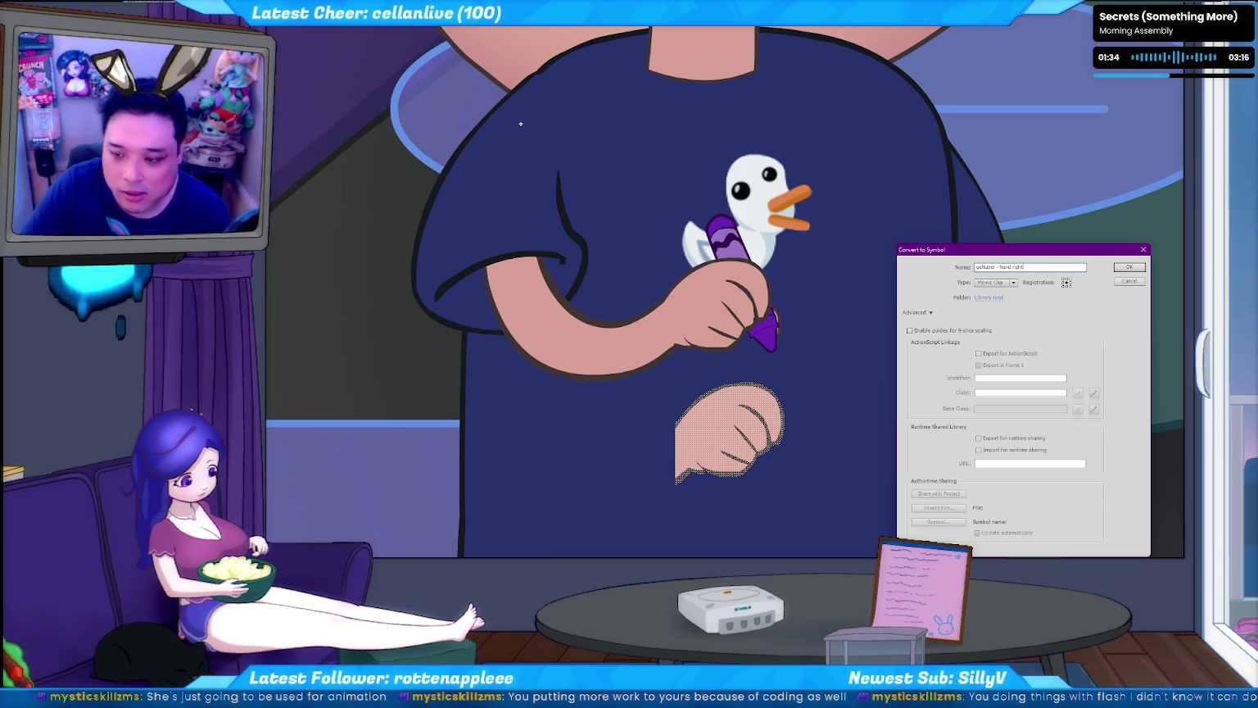
pyautogui.press('Return')
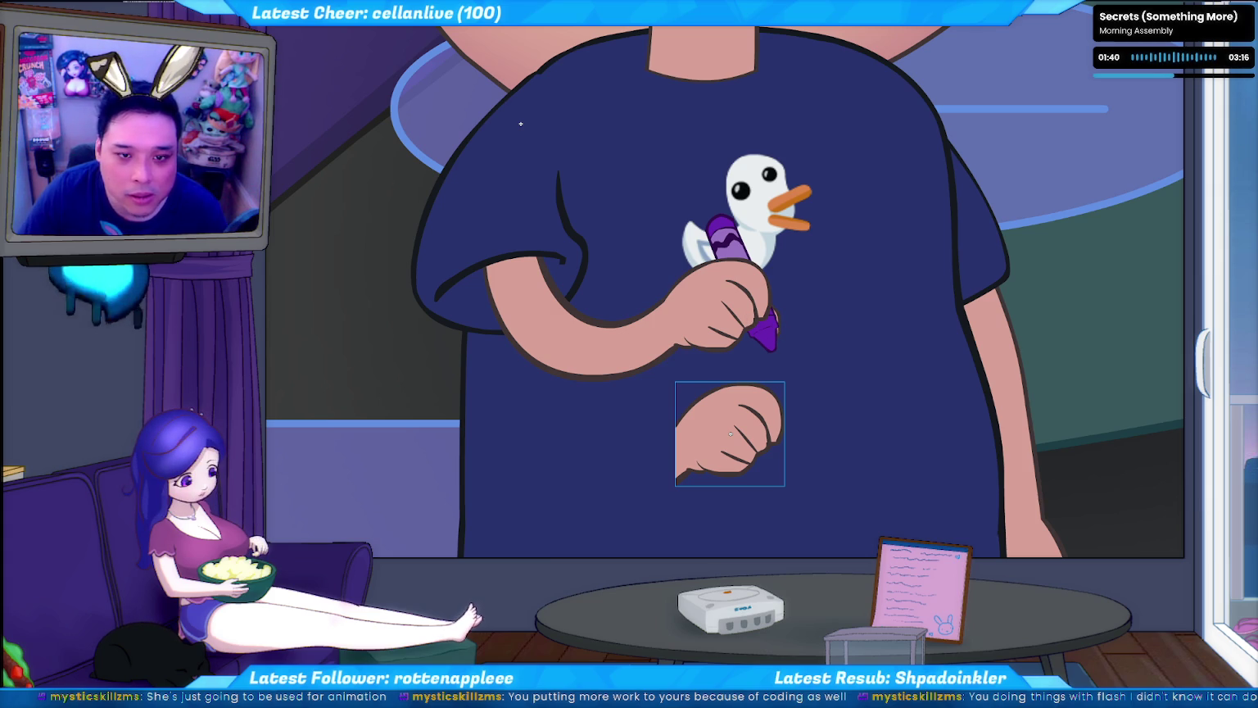
# - Break the fist instance back into a shape and move the spare purple crayon onto the stage
pyautogui.click(527, 131)
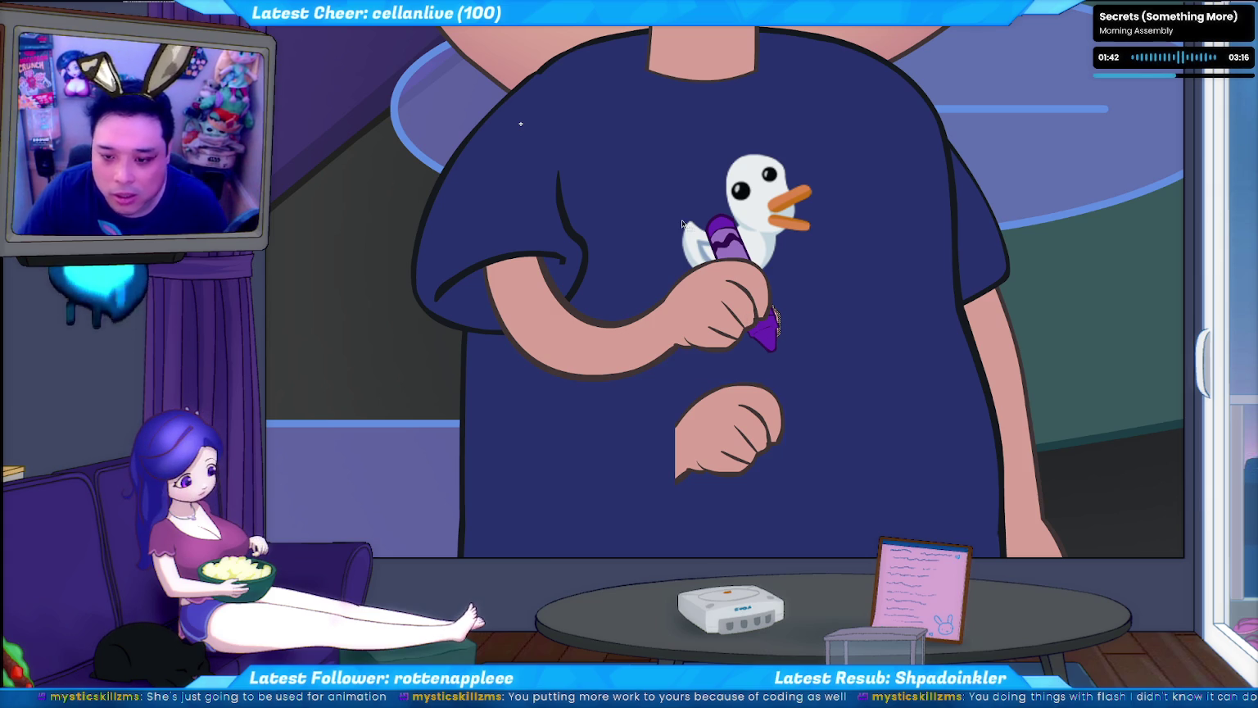
pyautogui.click(745, 432)
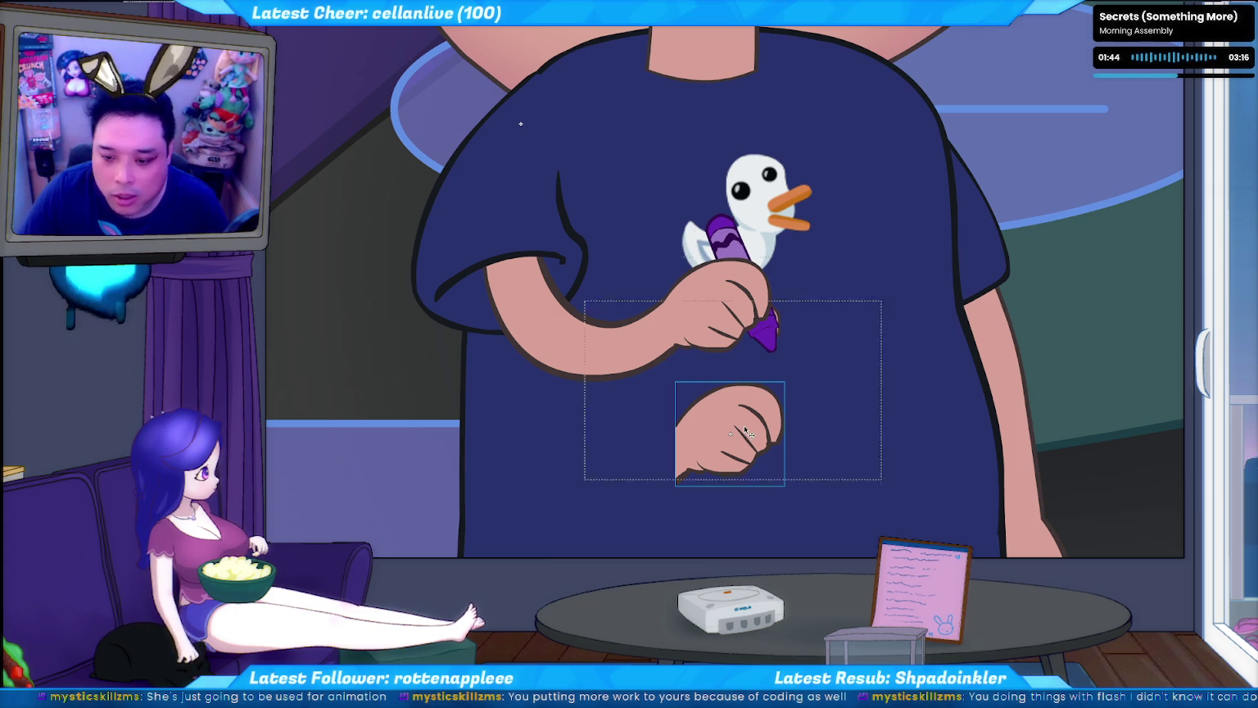
pyautogui.hotkey('ctrl', 'b')
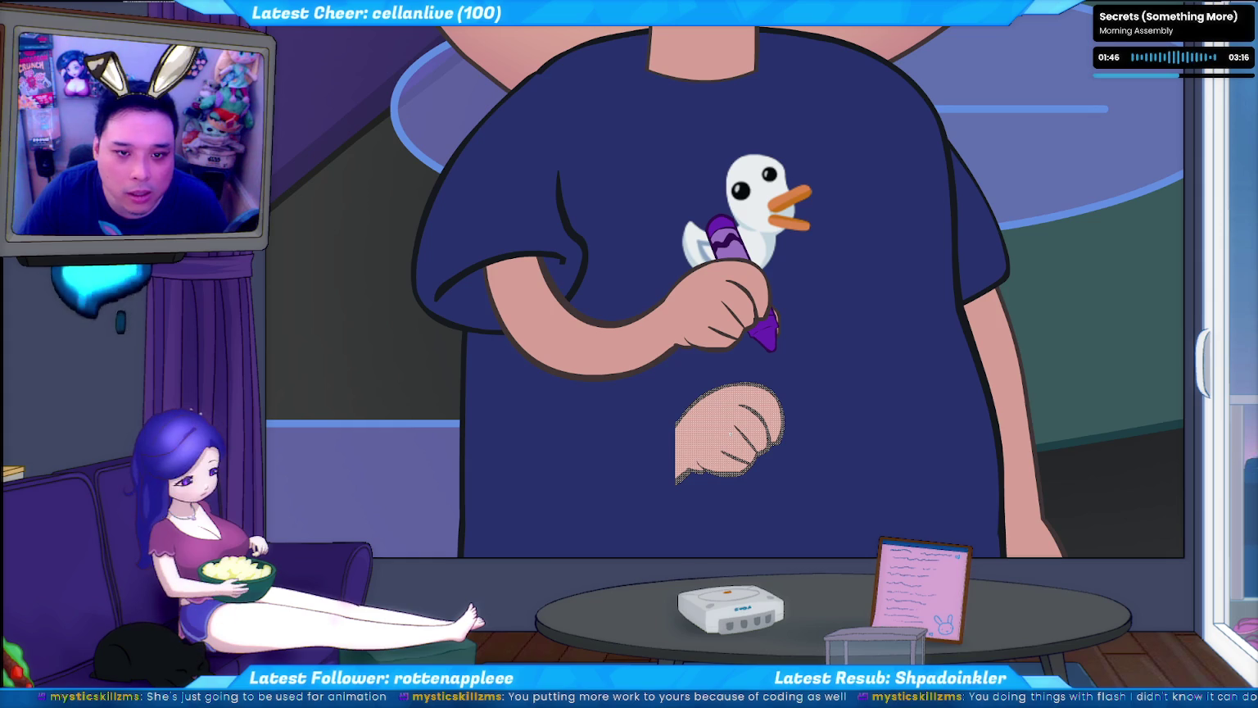
pyautogui.press('Escape')
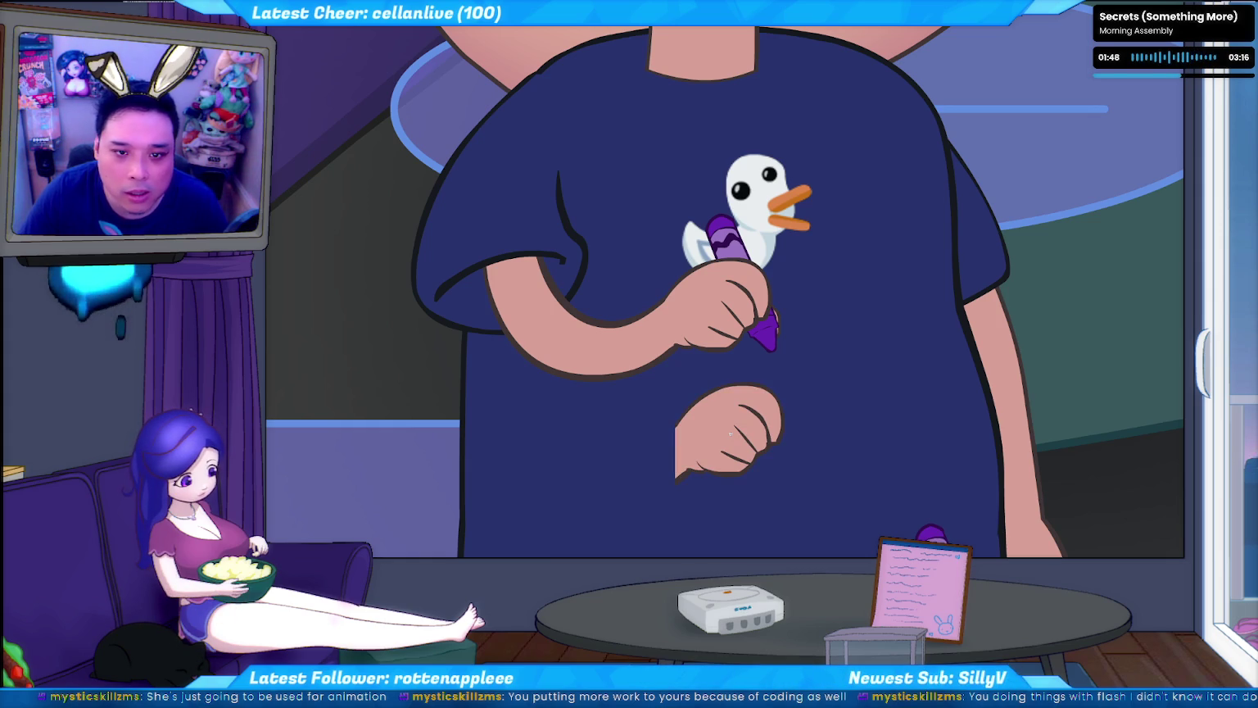
pyautogui.moveTo(932, 537); pyautogui.dragTo(885, 532)
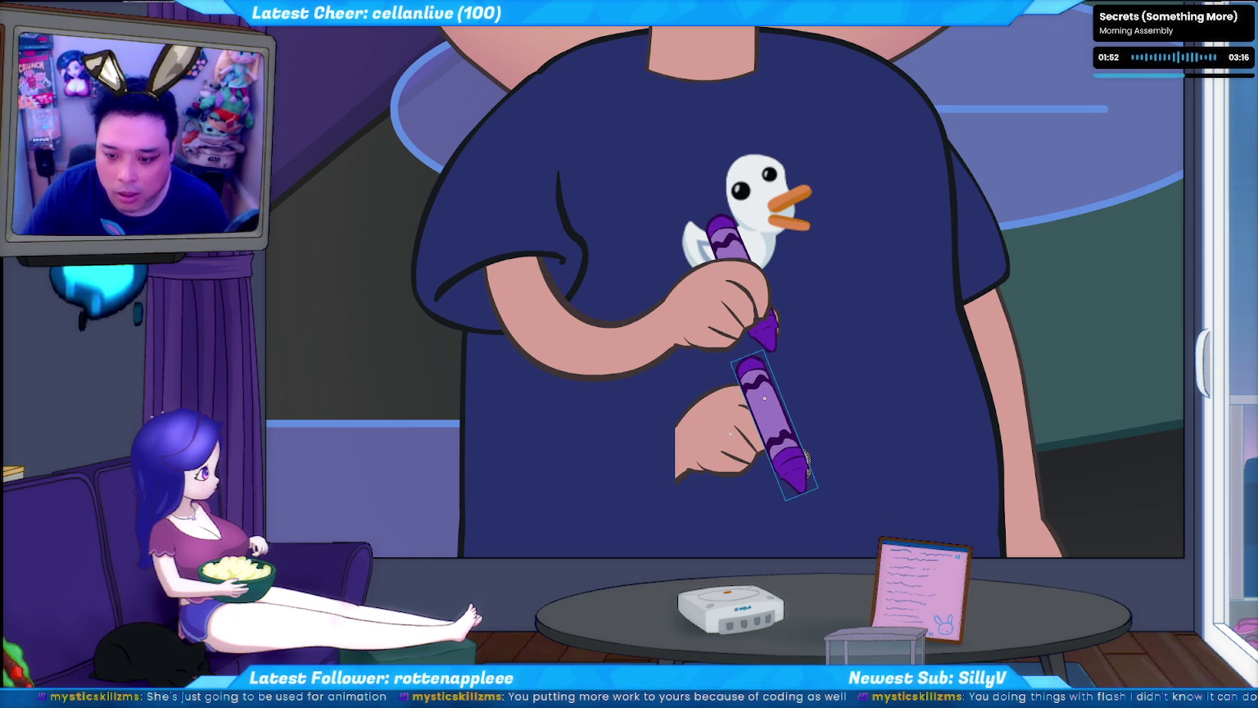
# - Place the second purple crayon diagonally in the lower hand with the hand fill in front
pyautogui.moveTo(883, 531)
pyautogui.mouseDown()
pyautogui.moveTo(786, 435)
pyautogui.moveTo(804, 438)
pyautogui.moveTo(792, 442)
pyautogui.mouseUp()
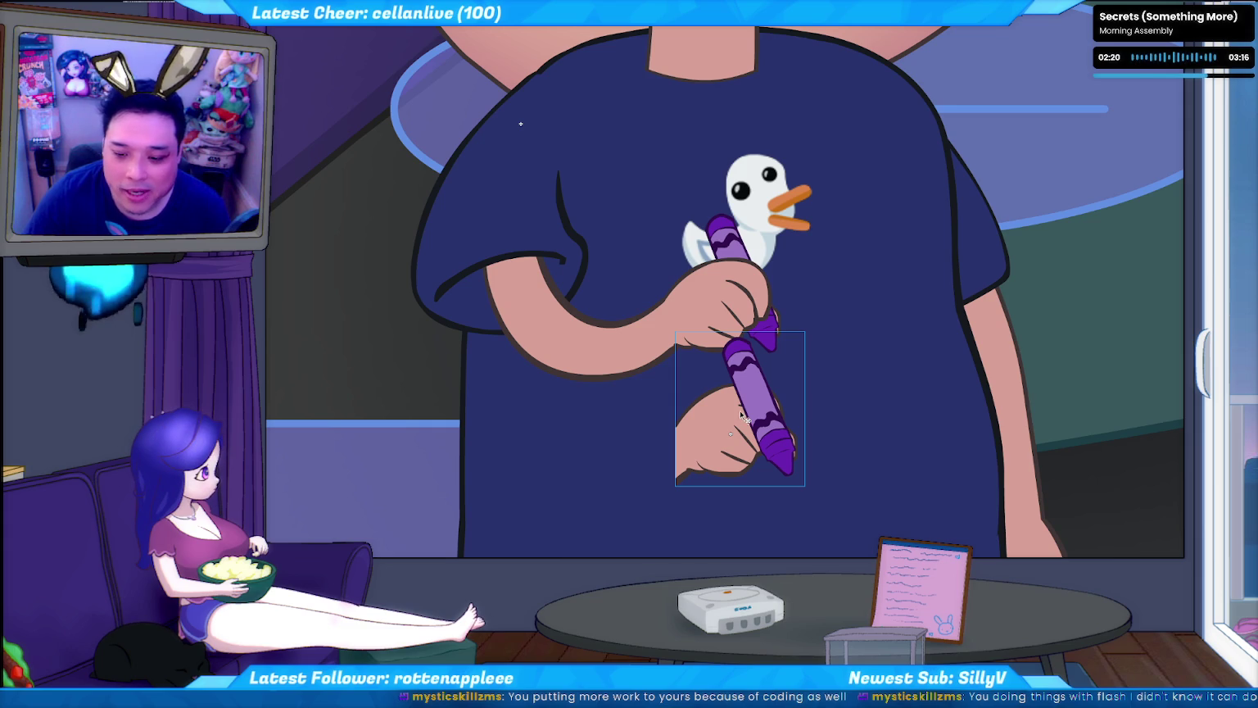
pyautogui.moveTo(750, 419)
pyautogui.mouseDown()
pyautogui.moveTo(740, 449)
pyautogui.moveTo(752, 435)
pyautogui.mouseUp()
pyautogui.click(406, 156)
pyautogui.click(706, 479)
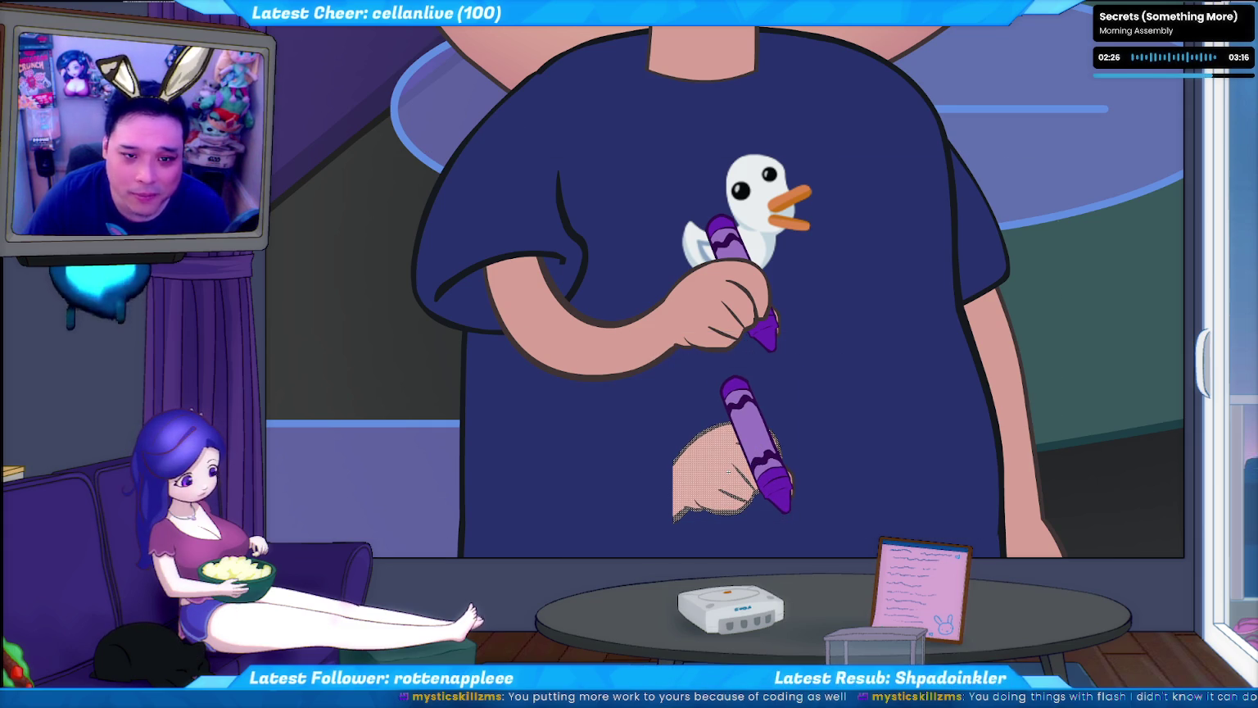
pyautogui.hotkey('ctrl', 'shift', 'Up')
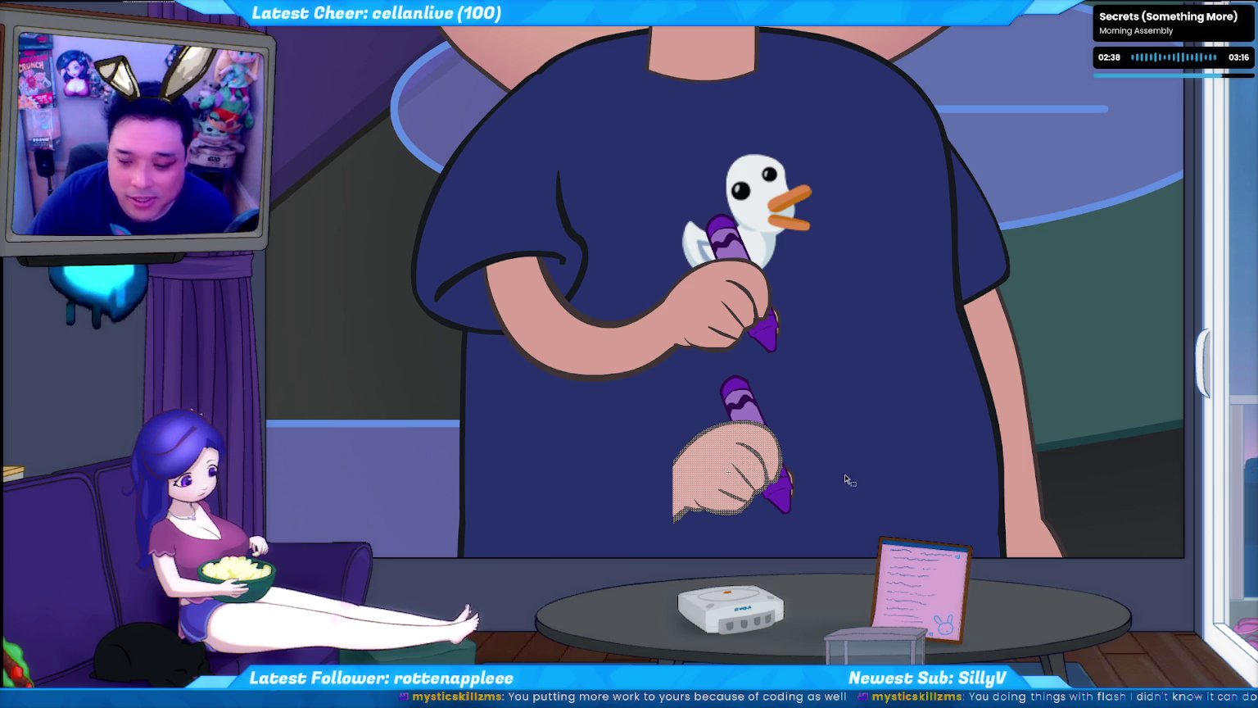
pyautogui.click(855, 476)
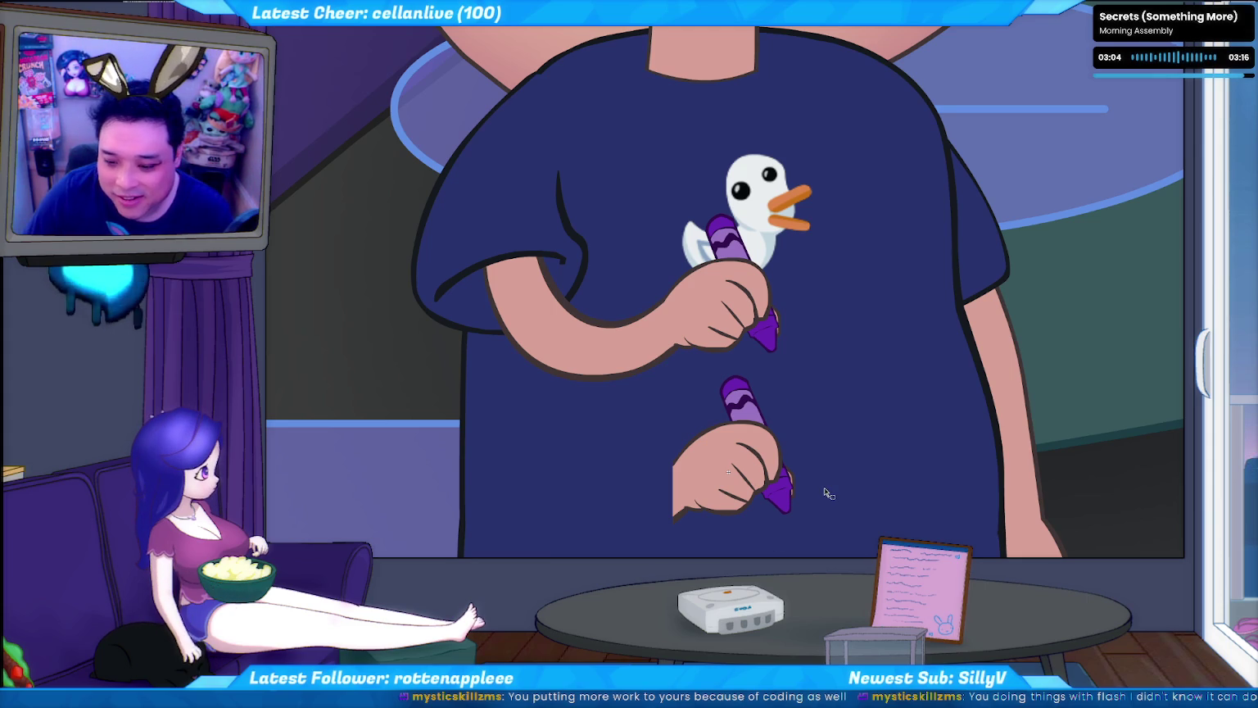
pyautogui.click(774, 442)
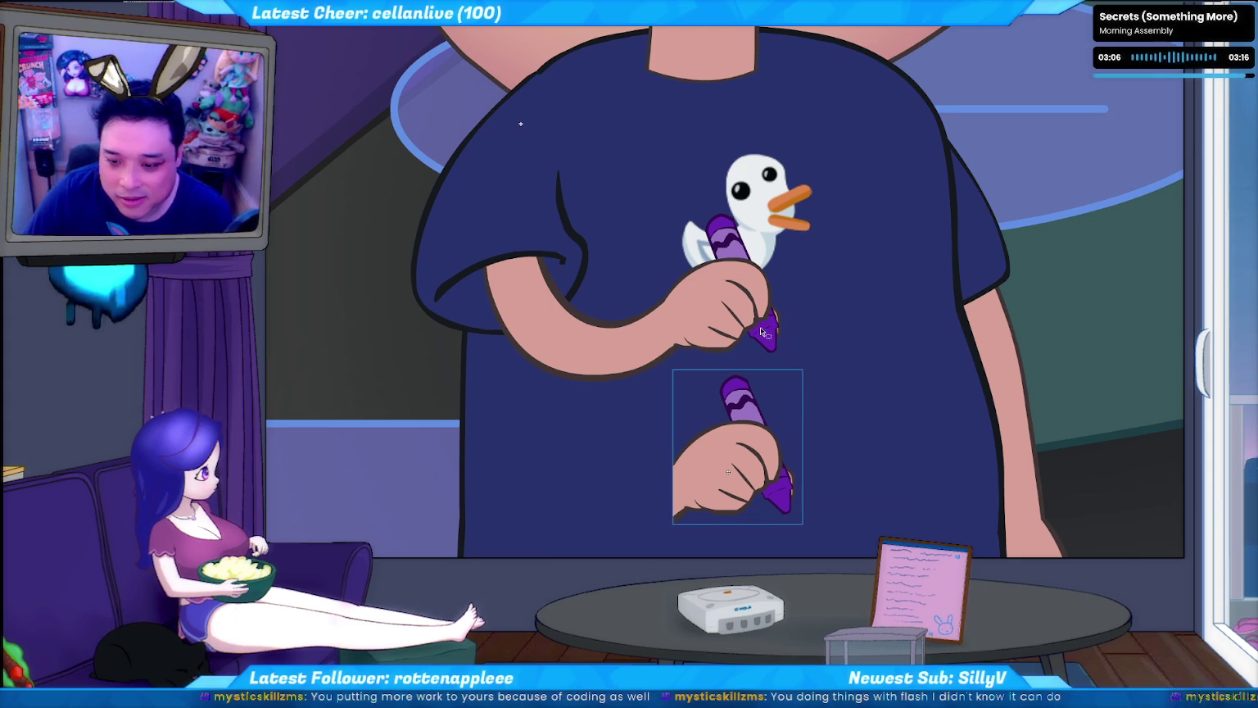
# - Select and delete the purple crayon gripped by the upper hand
pyautogui.click(758, 327)
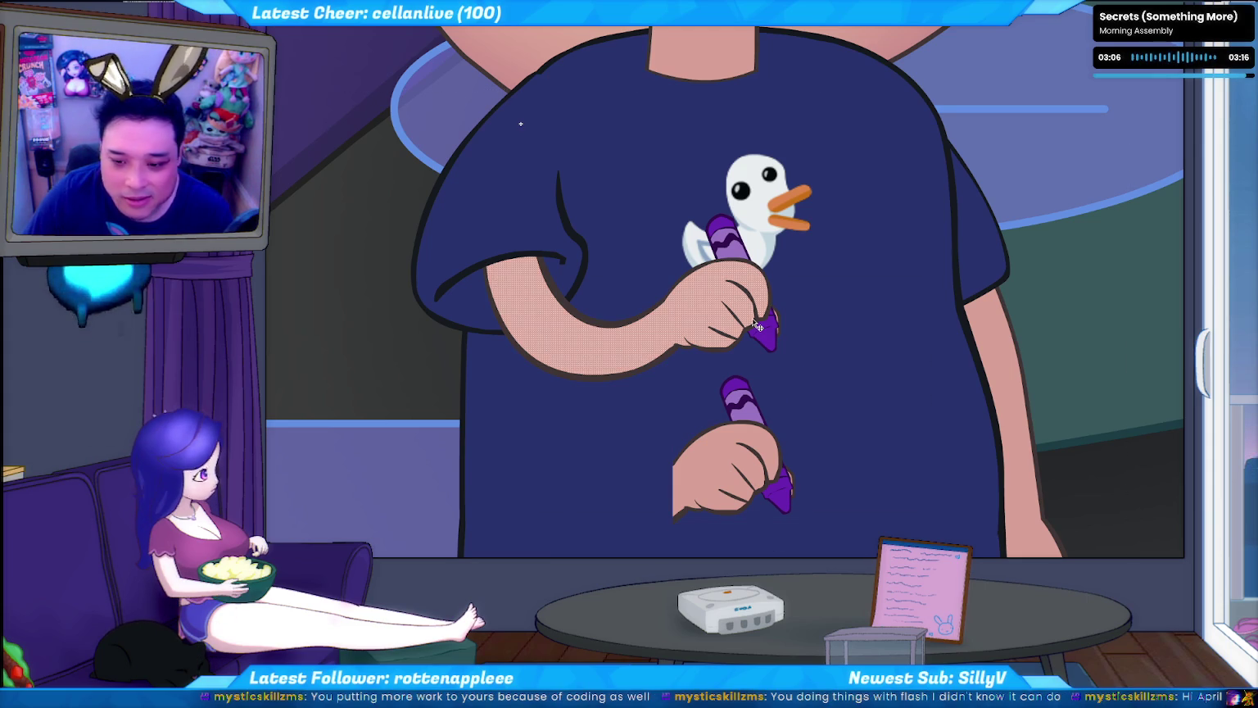
pyautogui.click(820, 332)
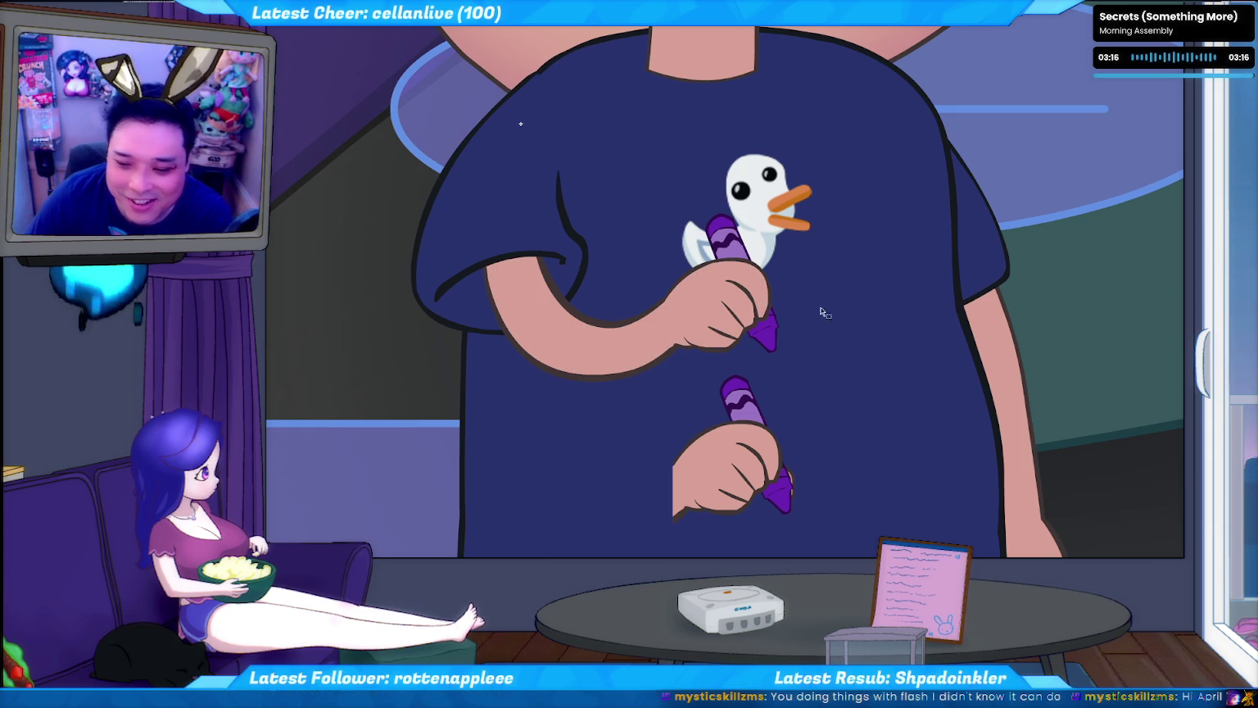
pyautogui.click(733, 244)
pyautogui.press('Delete')
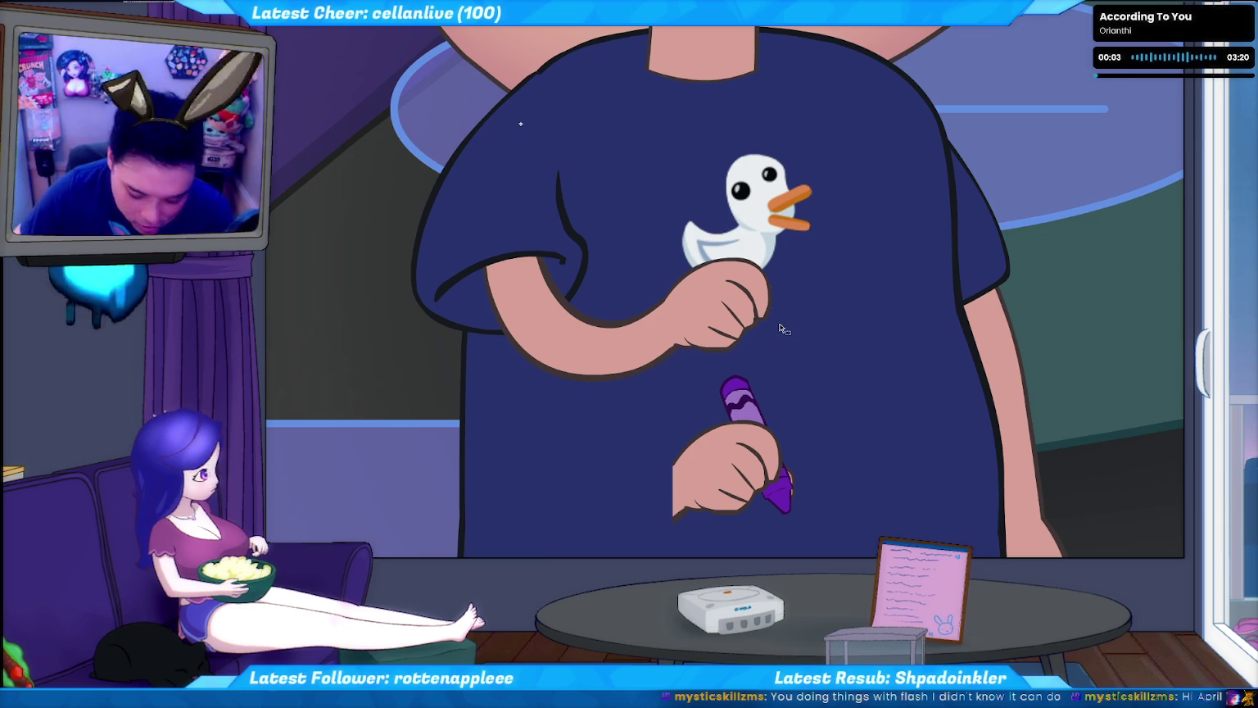
# - Delete the upper hand's fill and outline, then sketch a rounded new end on the arm
pyautogui.moveTo(633, 278); pyautogui.dragTo(655, 428)
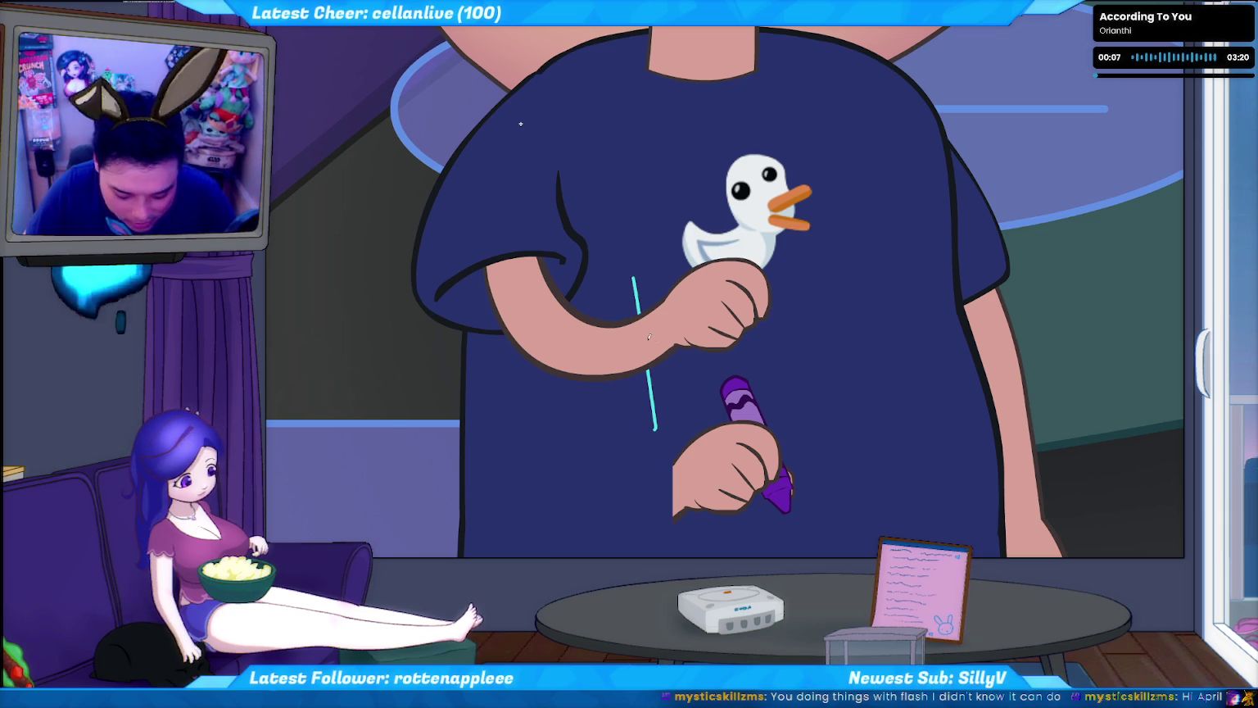
pyautogui.press('Delete')
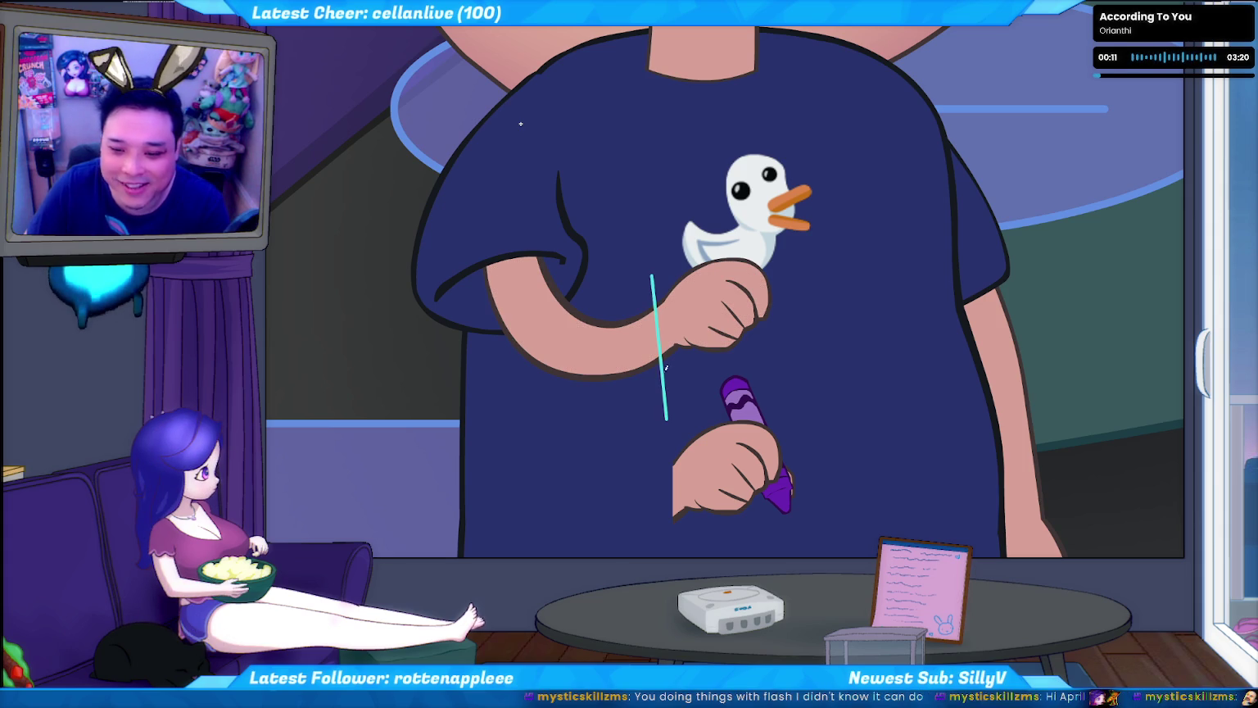
pyautogui.click(691, 317)
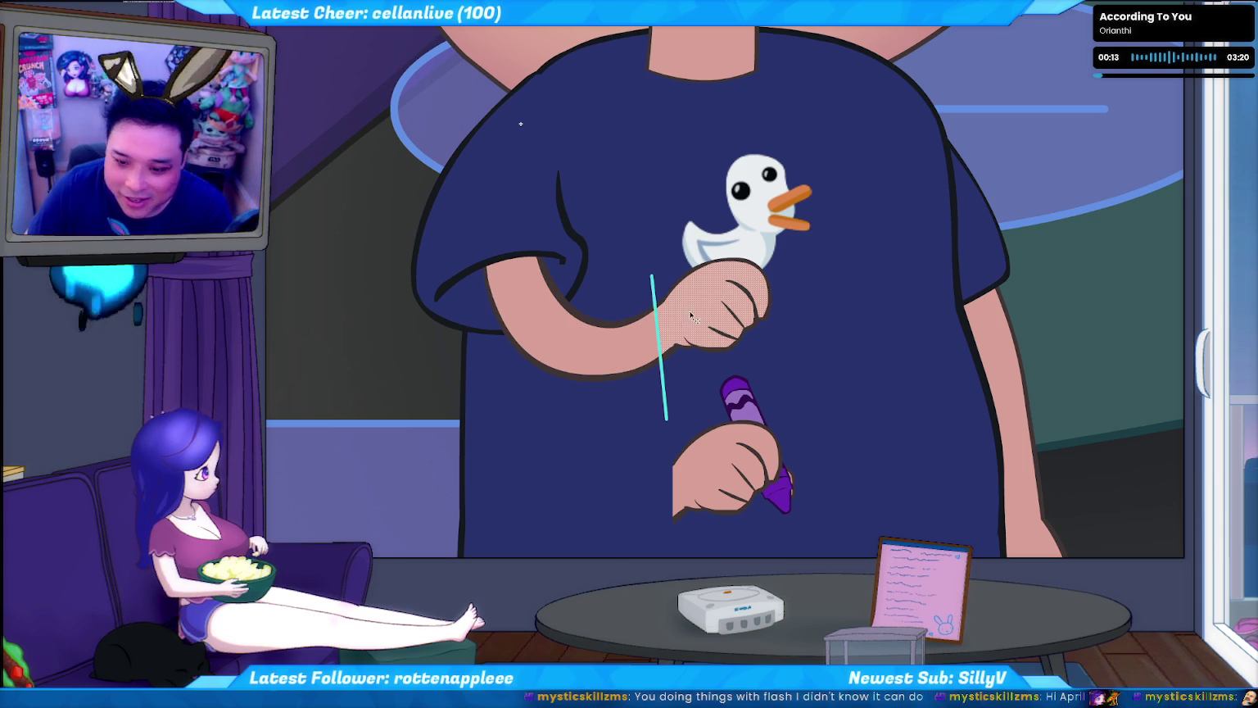
pyautogui.press('Delete')
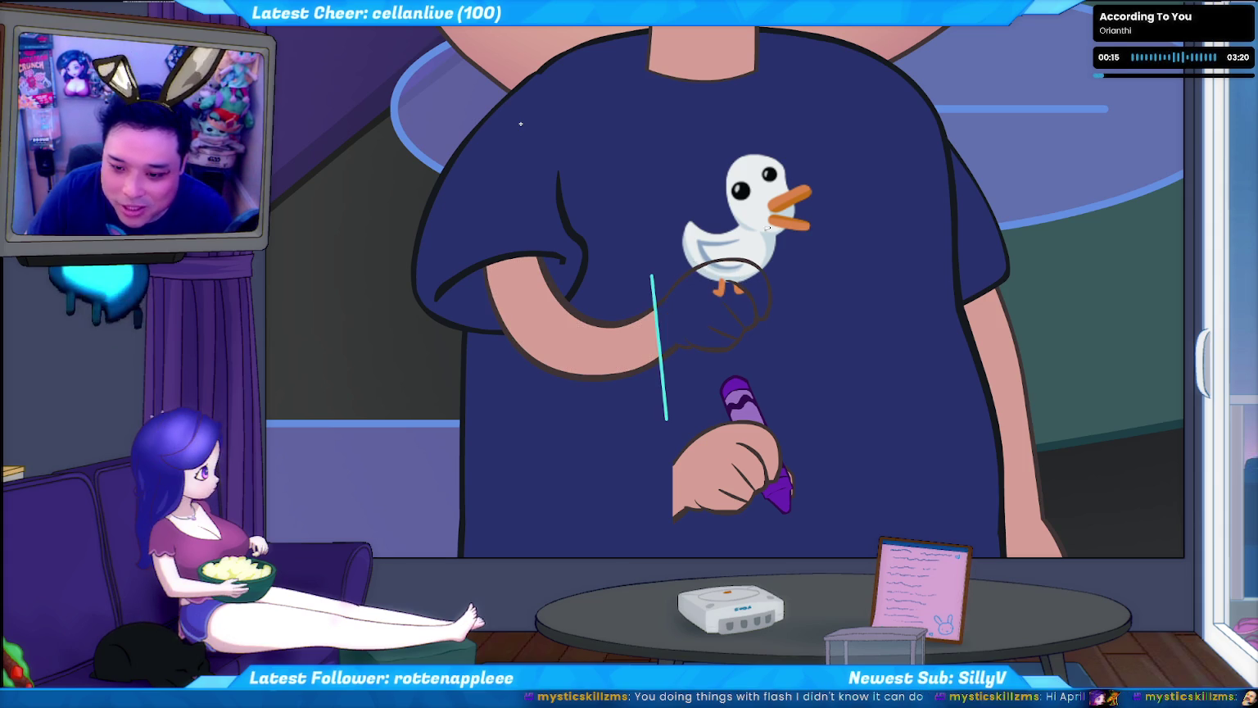
pyautogui.click(686, 289)
pyautogui.press('Delete')
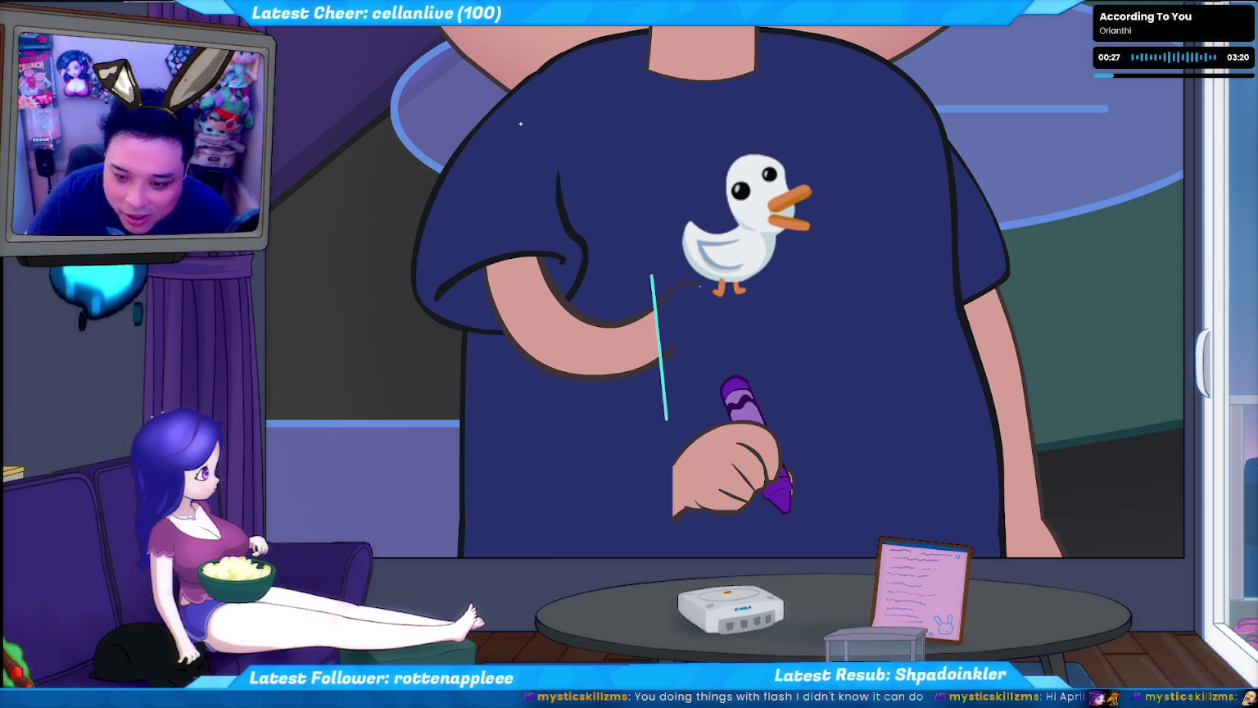
pyautogui.moveTo(663, 300); pyautogui.dragTo(675, 350)
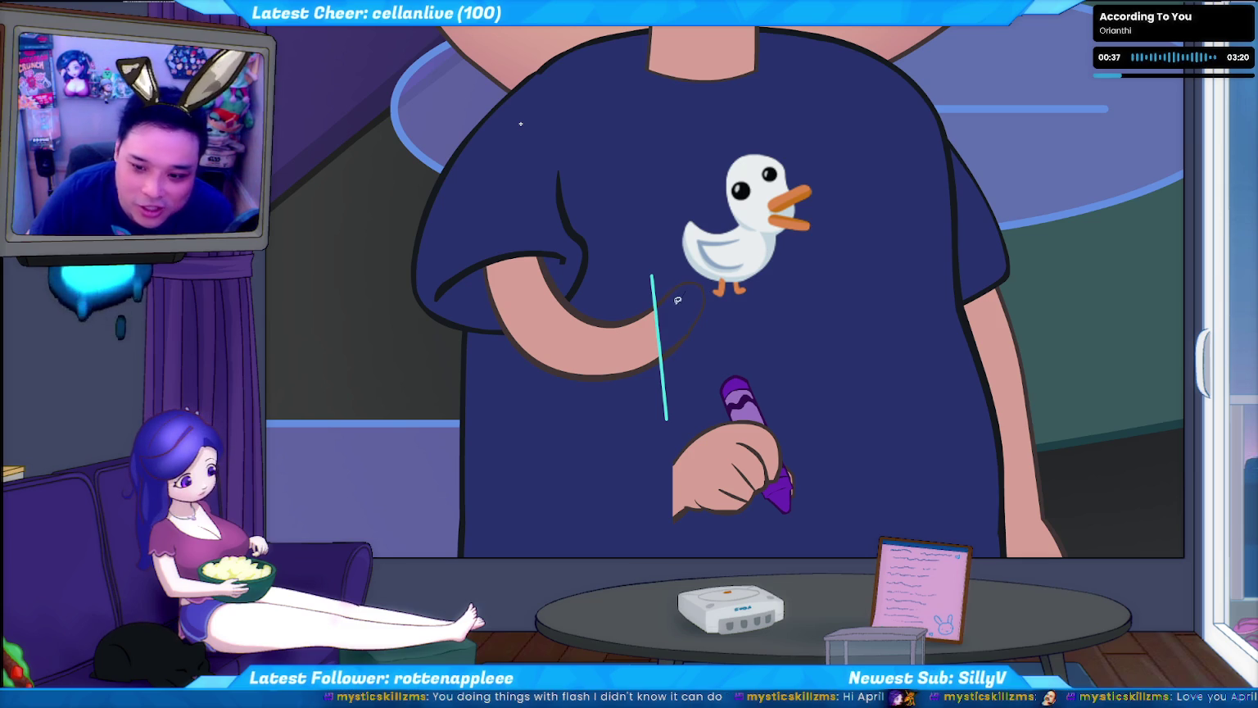
pyautogui.moveTo(697, 287); pyautogui.dragTo(693, 301)
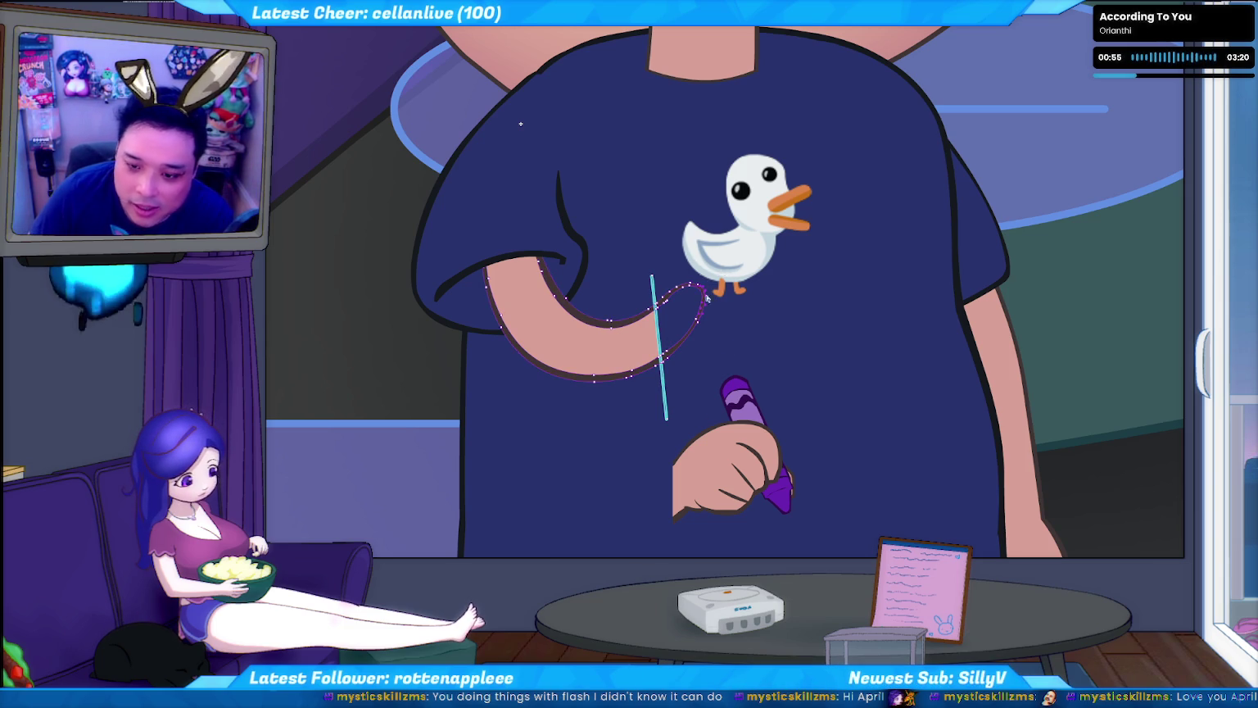
# - Fill the new rounded arm end with the skin colour
pyautogui.moveTo(730, 344); pyautogui.dragTo(695, 271)
pyautogui.click(714, 293)
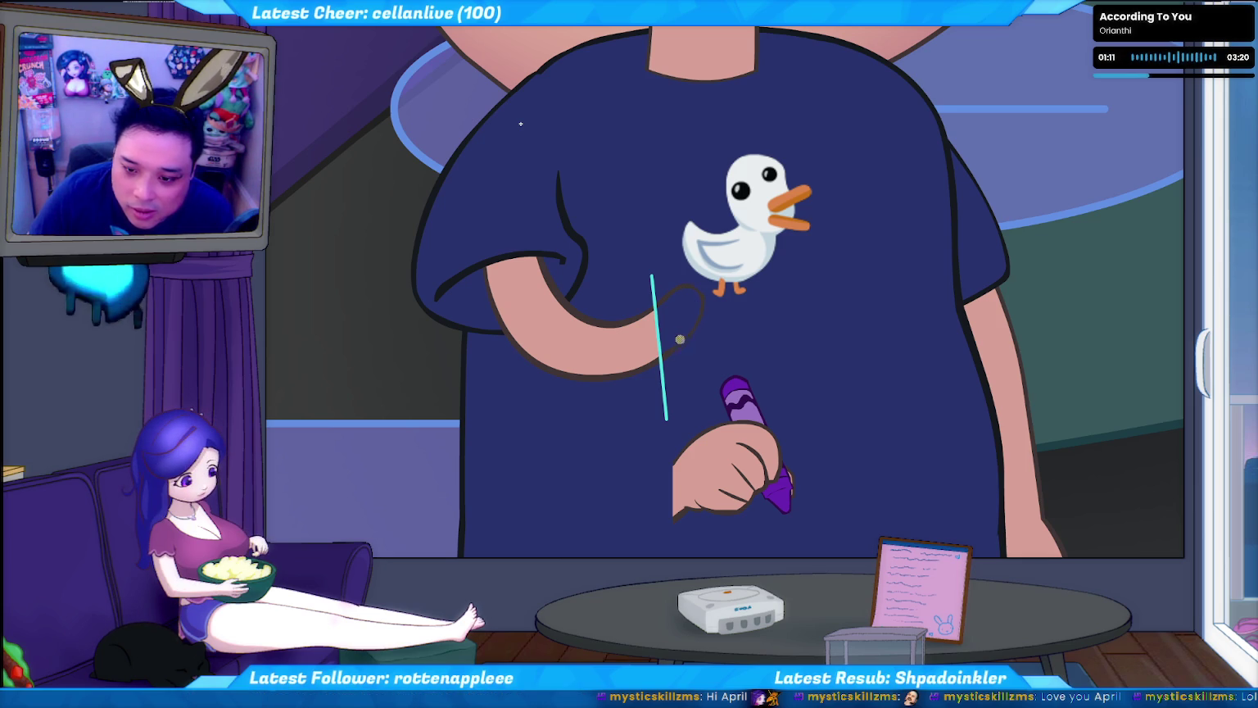
pyautogui.moveTo(697, 331); pyautogui.dragTo(710, 281)
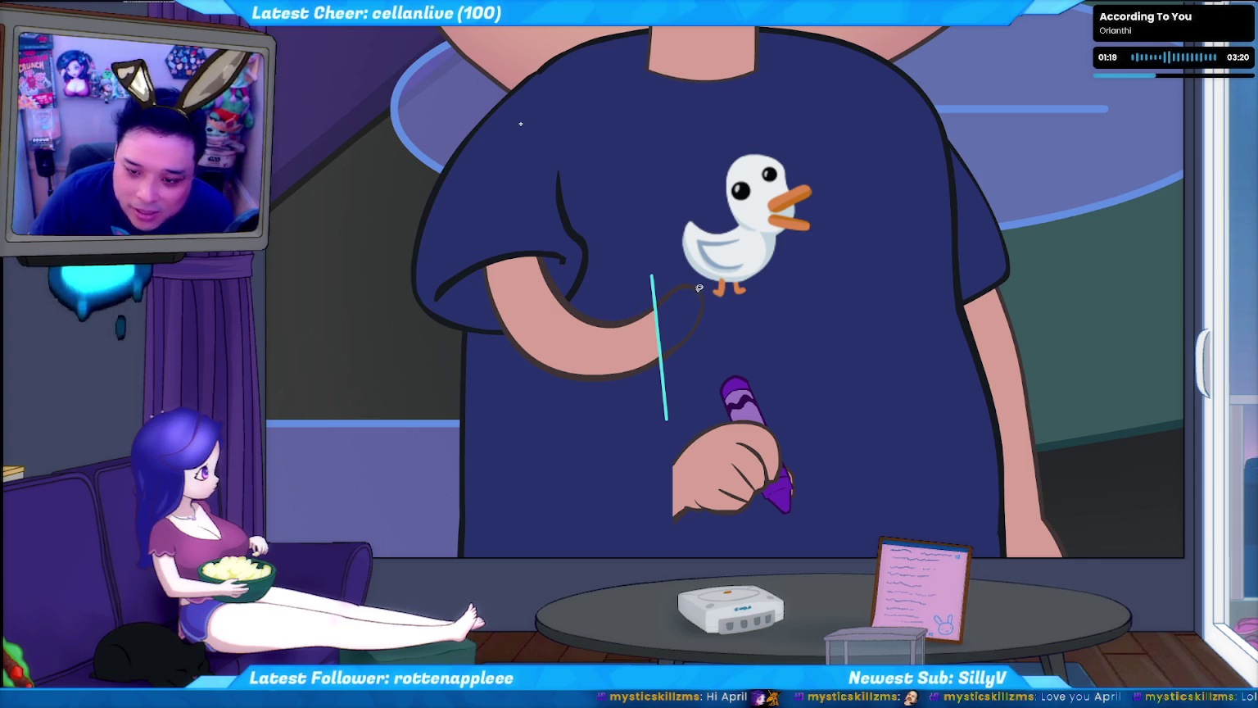
pyautogui.click(667, 316)
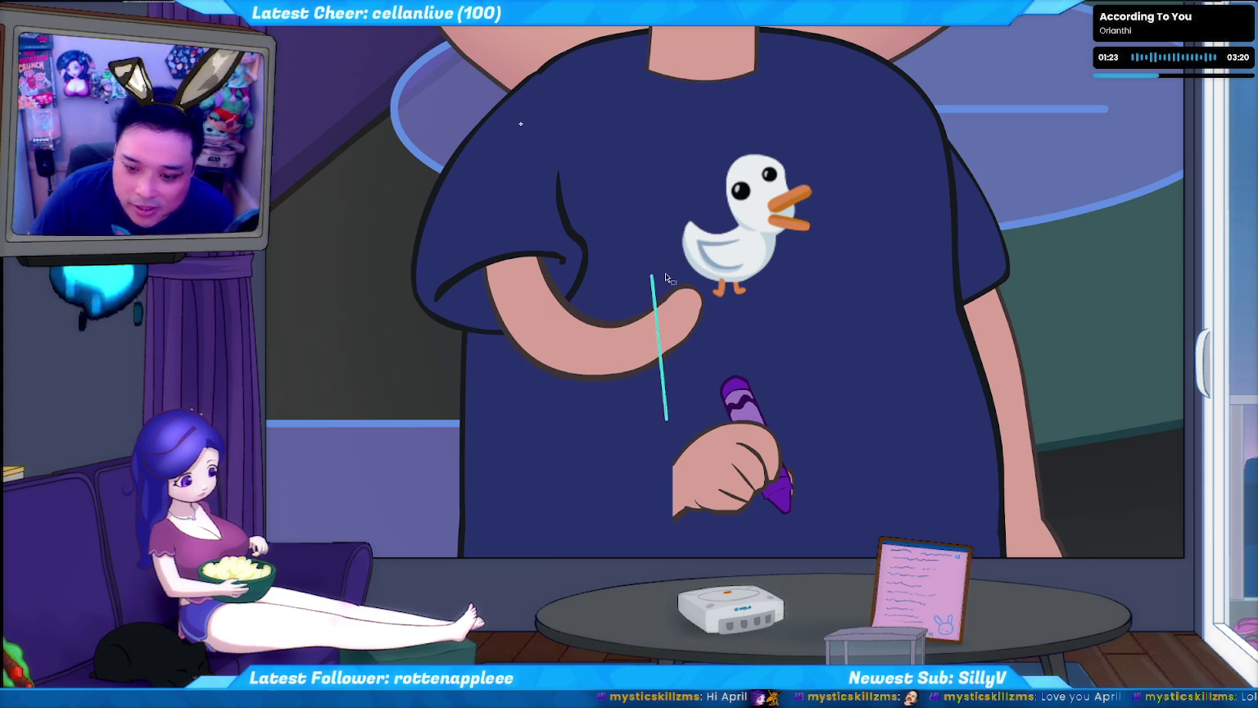
# - Remove the cyan guide line, the stray dark stroke and the leftover patch beside the arm
pyautogui.hotkey('ctrl', 'z')
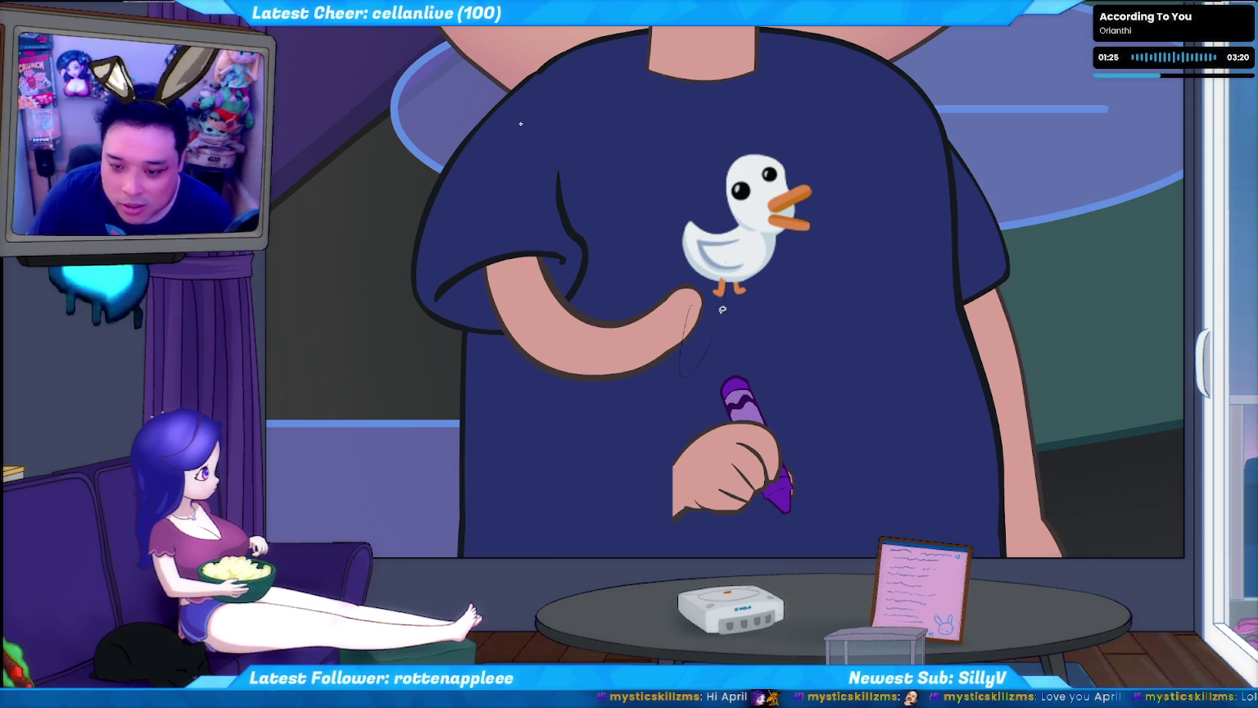
pyautogui.hotkey('ctrl', 'z')
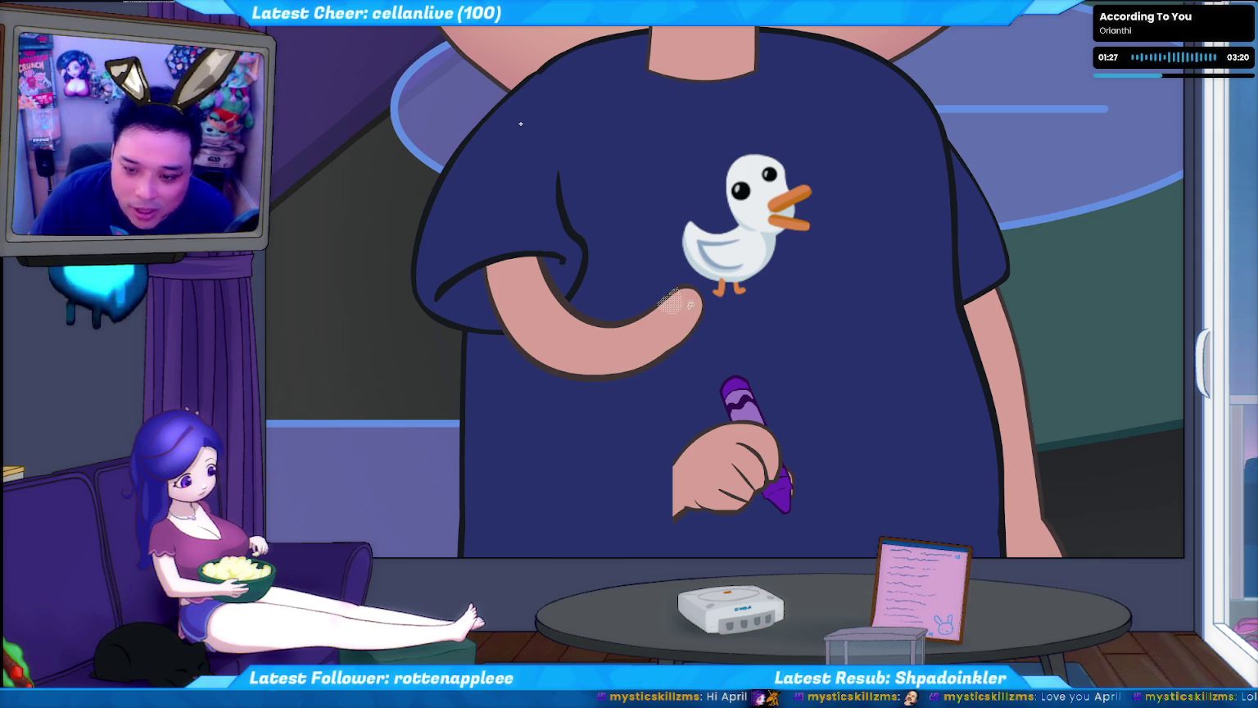
pyautogui.hotkey('ctrl', 'z')
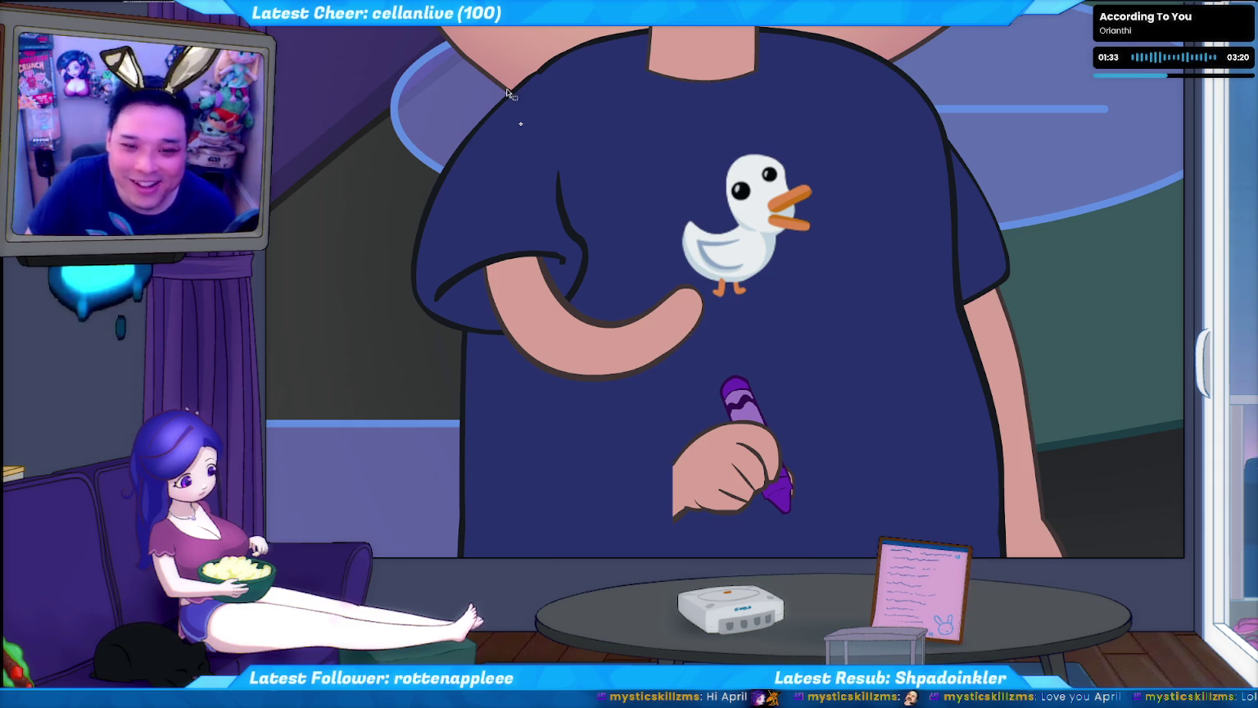
pyautogui.click(736, 465)
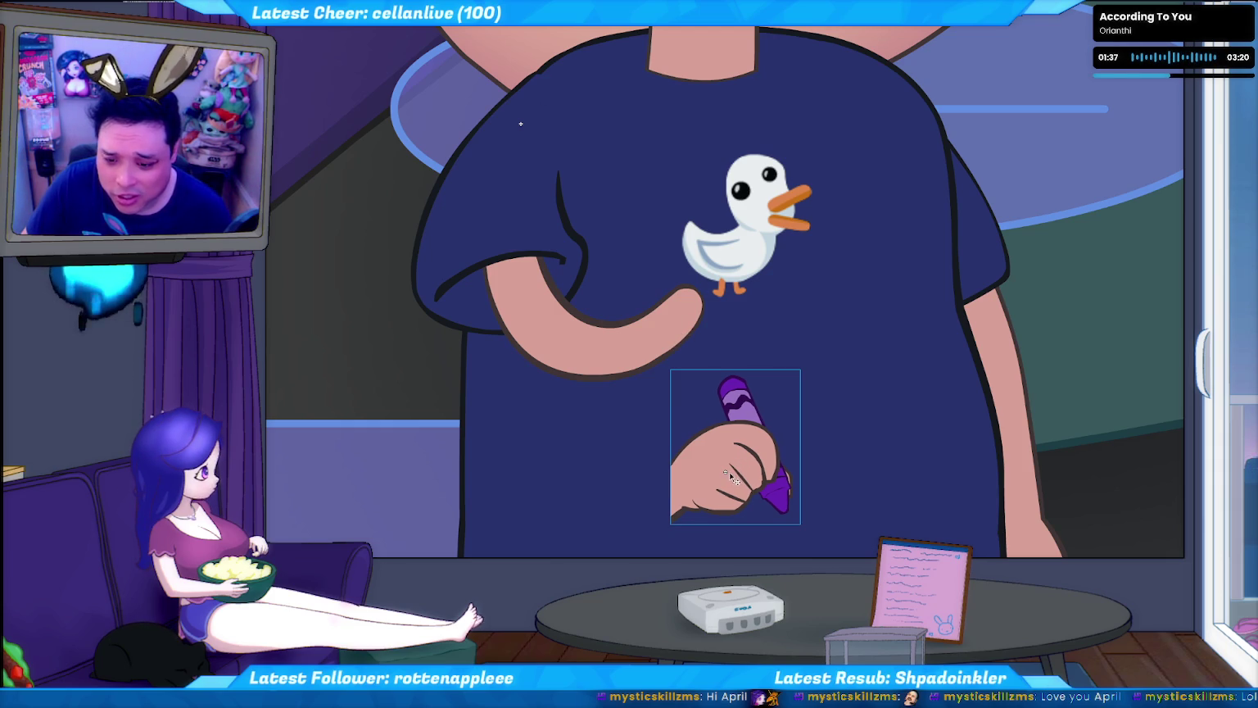
# - Move the crayon-holding hand onto the rounded upper arm end and draw a wrist guide stroke
pyautogui.click(725, 515)
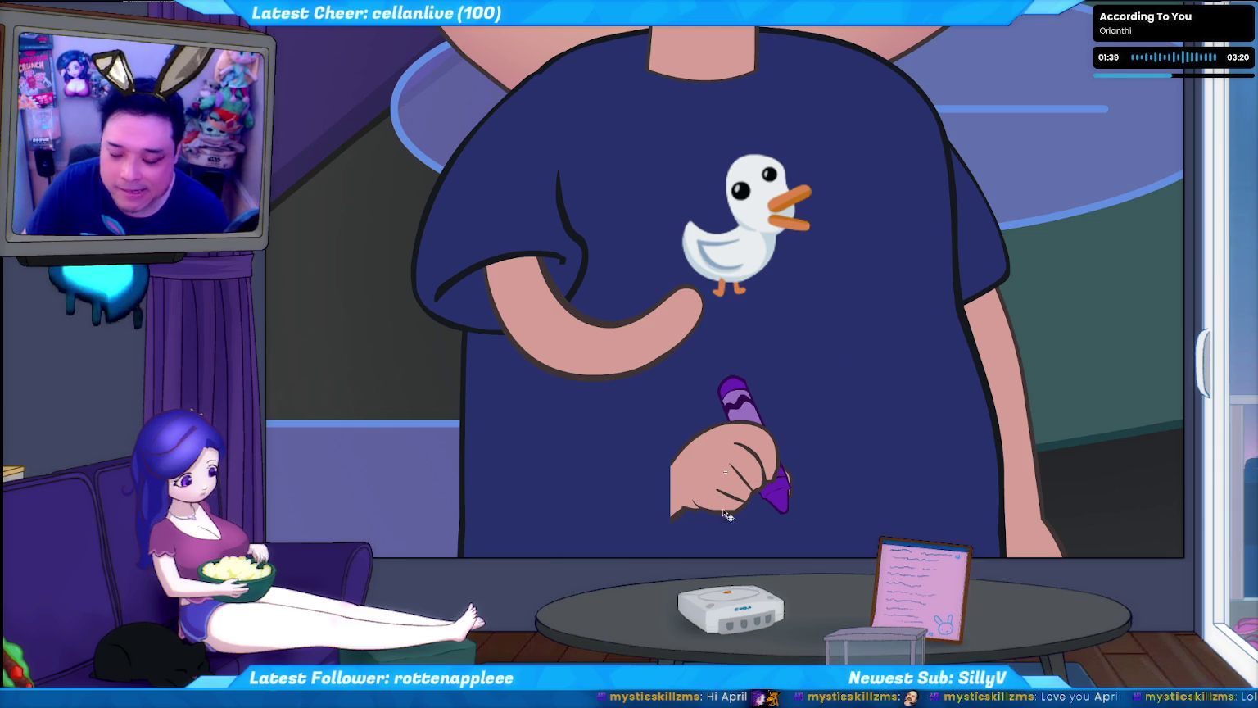
pyautogui.moveTo(726, 515); pyautogui.dragTo(715, 328)
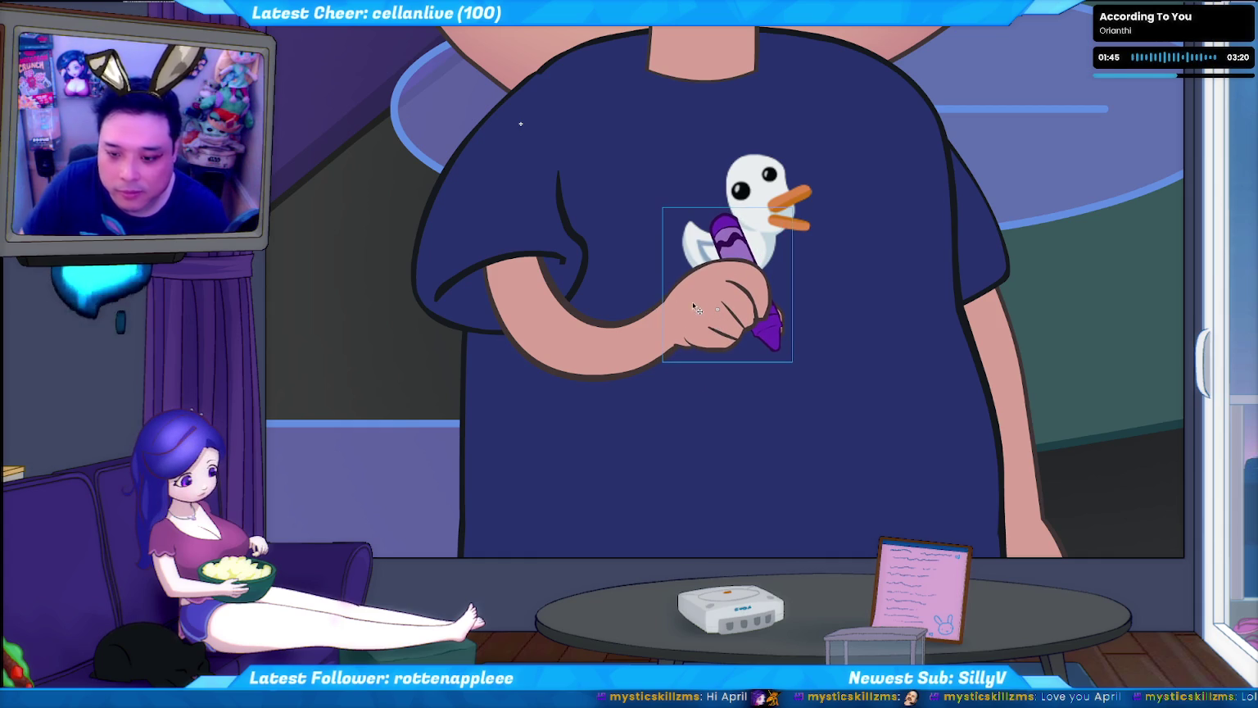
pyautogui.moveTo(718, 308); pyautogui.dragTo(716, 308)
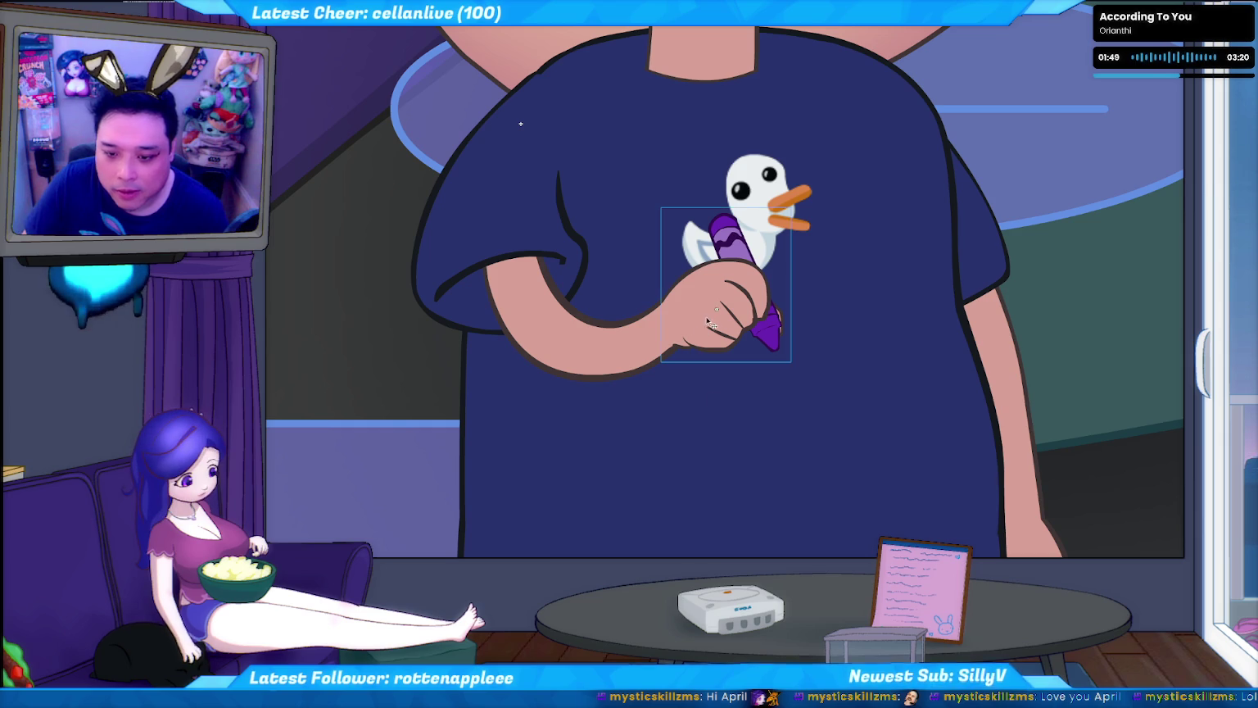
pyautogui.press('Escape')
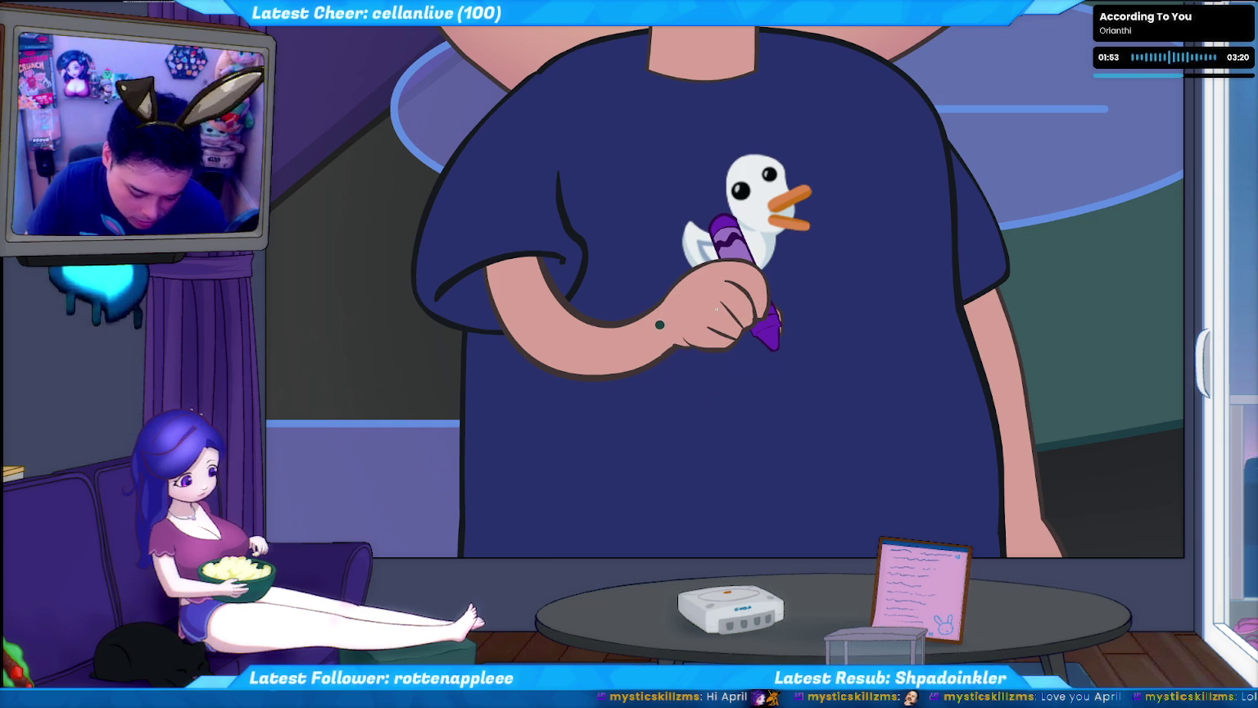
pyautogui.moveTo(664, 295)
pyautogui.mouseDown()
pyautogui.moveTo(665, 316)
pyautogui.moveTo(711, 361)
pyautogui.mouseUp()
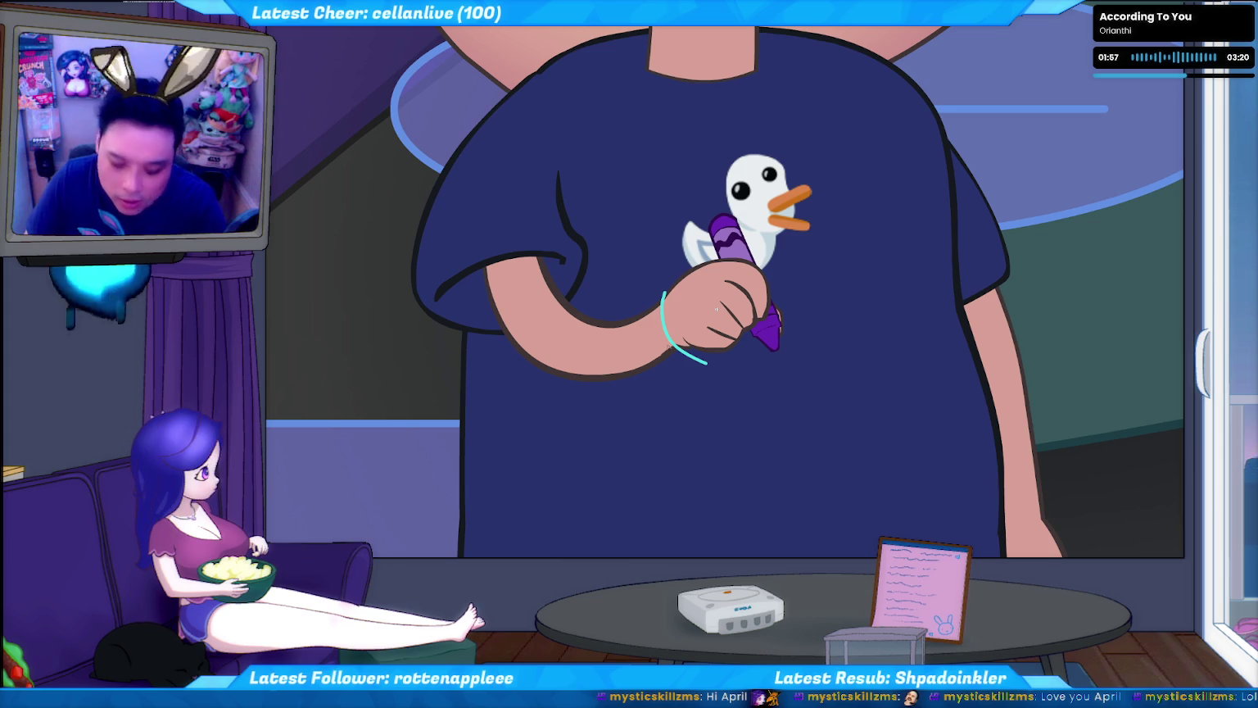